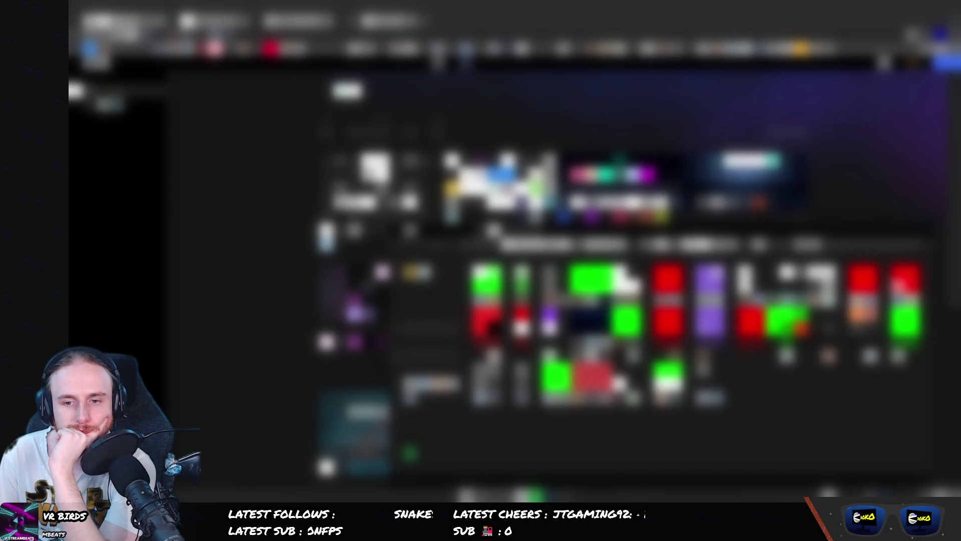
- Browse the Stream Deck views and read Elgato's key-icon help on formats and the 72x72 minimum
{"action": "left_click", "coordinate": [493, 230]}
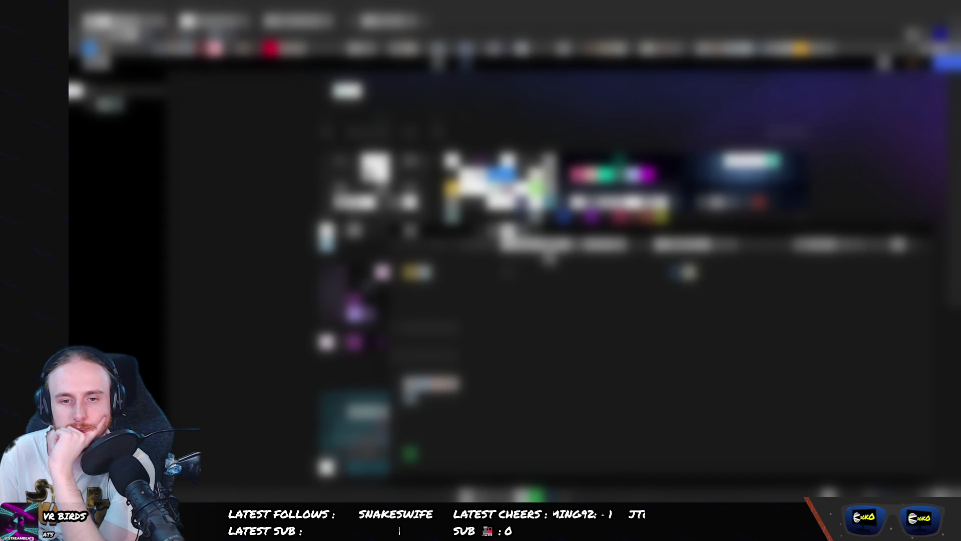
{"action": "left_click", "coordinate": [508, 236]}
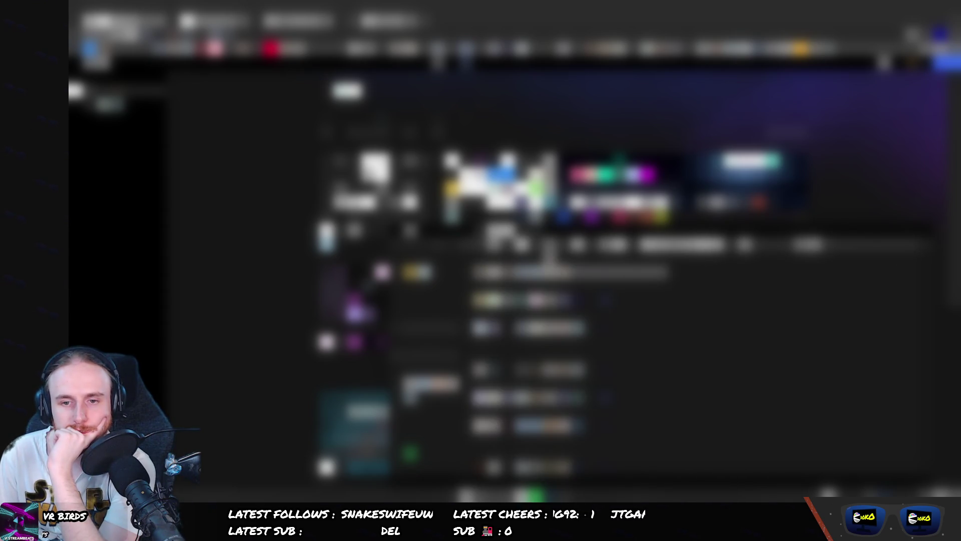
{"action": "left_click", "coordinate": [511, 237]}
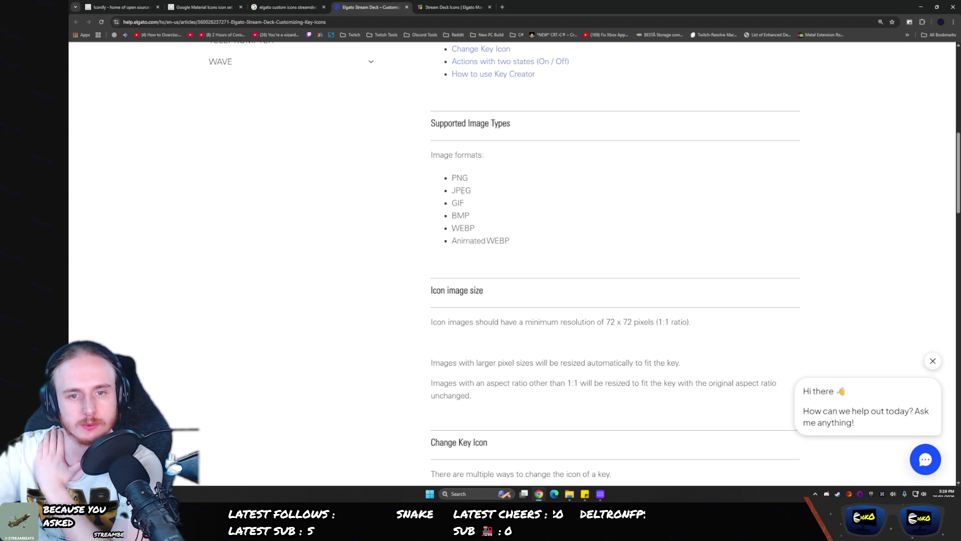
{"action": "scroll", "coordinate": [462, 193], "scroll_direction": "down", "scroll_amount": 10}
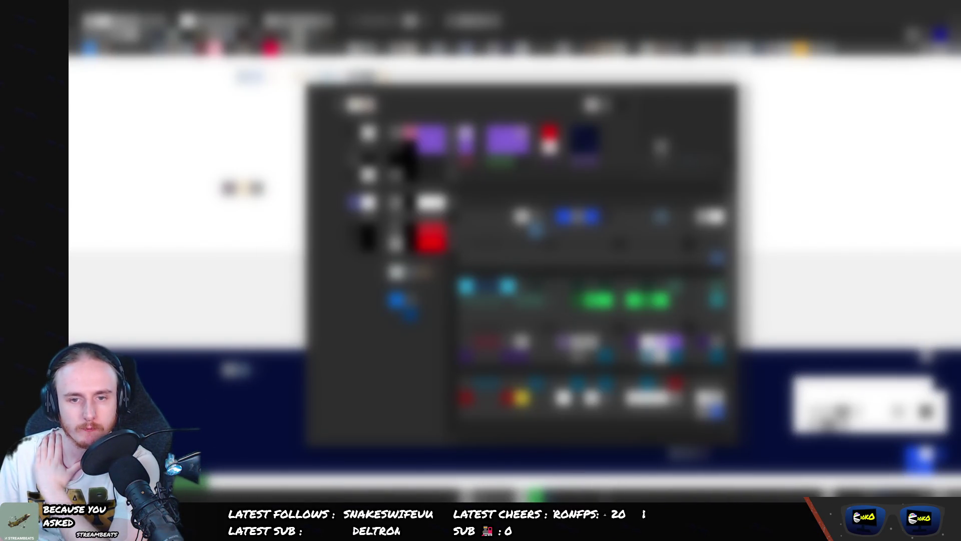
- Scroll the Stream Deck actions list down and back up
{"action": "scroll", "coordinate": [593, 265], "scroll_direction": "down", "scroll_amount": 3}
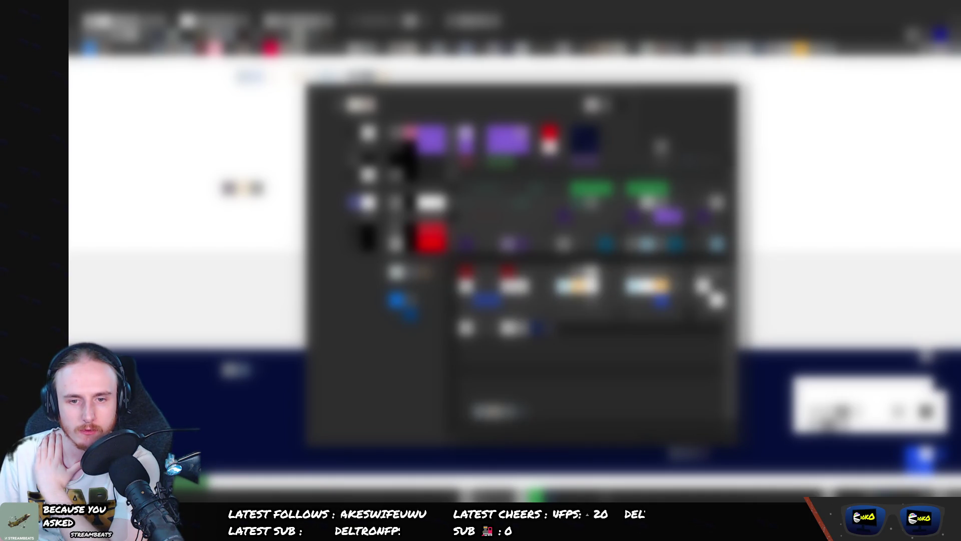
{"action": "scroll", "coordinate": [593, 300], "scroll_direction": "up", "scroll_amount": 3}
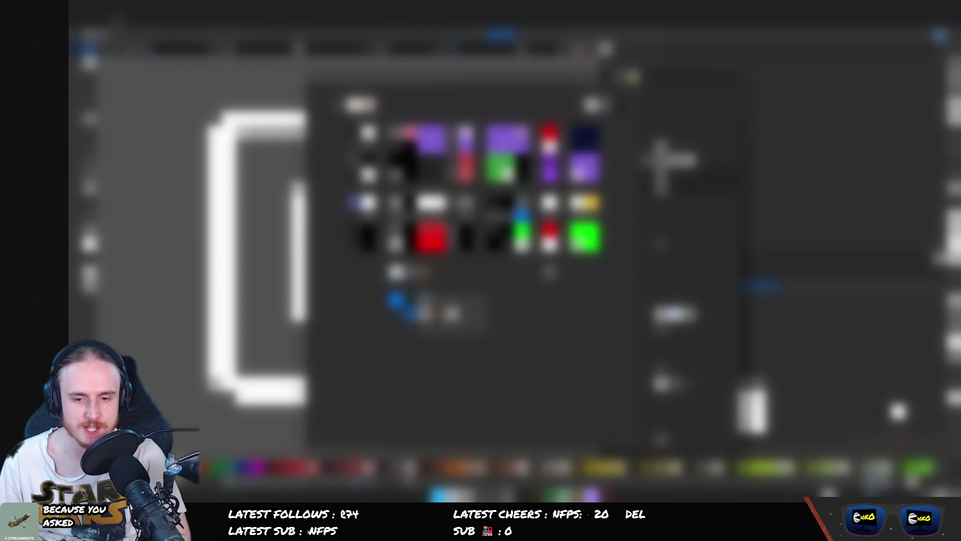
- Open a key's icon menu to set its image from a file
{"action": "left_click", "coordinate": [523, 214]}
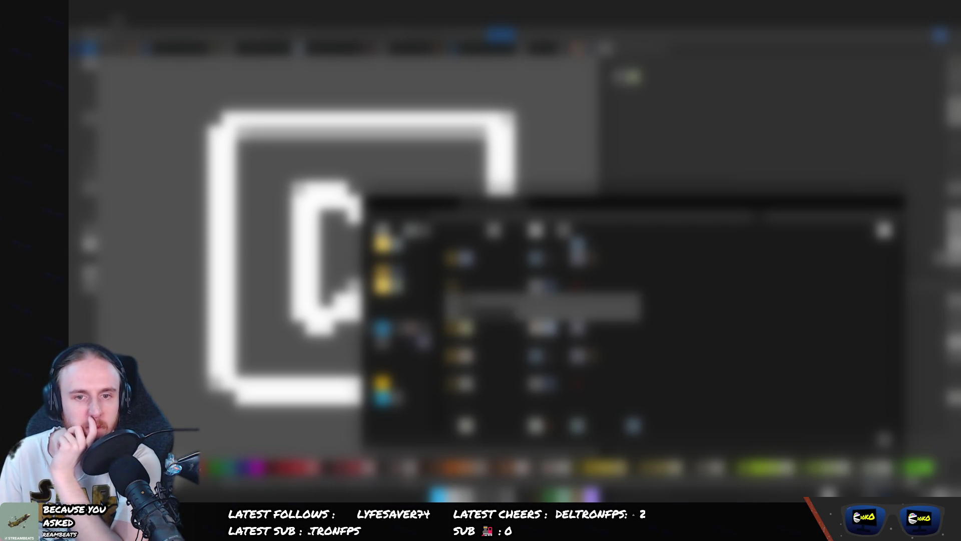
- Move through the file dialog into the icons folder
{"action": "key", "text": "Return"}
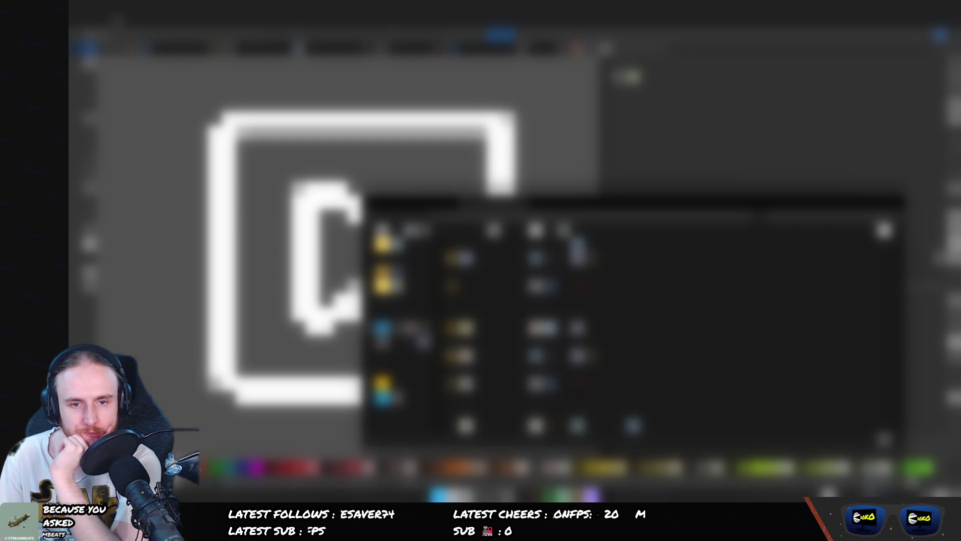
{"action": "left_click", "coordinate": [483, 258]}
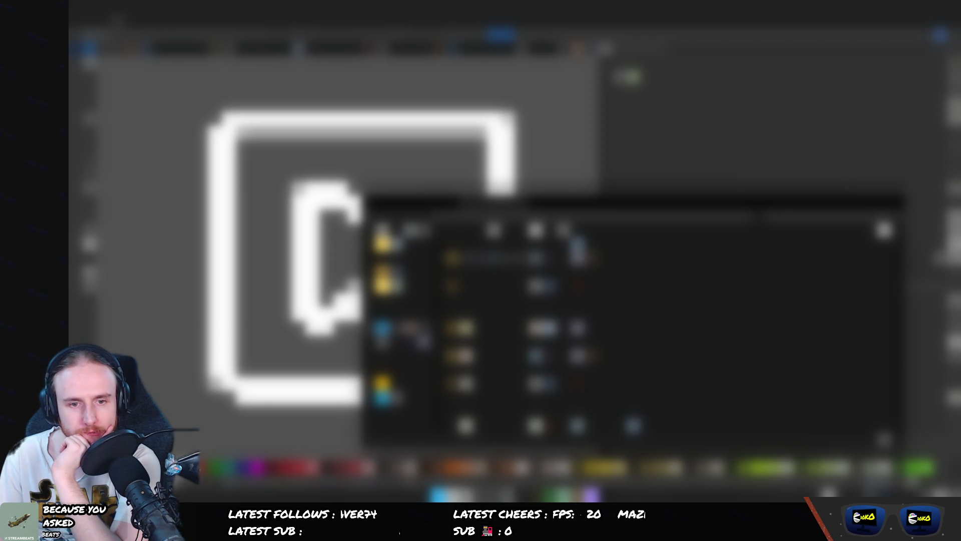
{"action": "key", "text": "Return"}
{"action": "key", "text": "Return"}
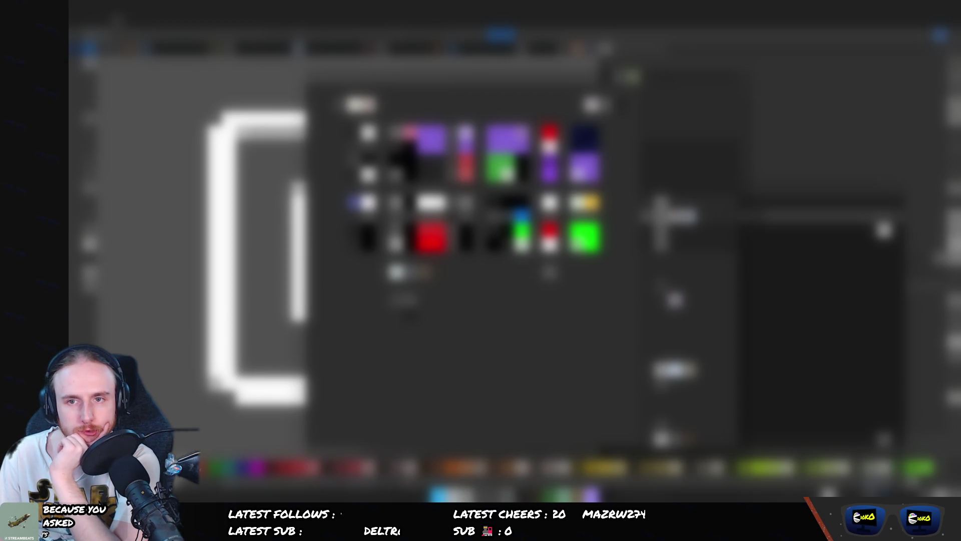
- Go to the folder with the green, red and purple icon PNG thumbnails
{"action": "key", "text": "Return"}
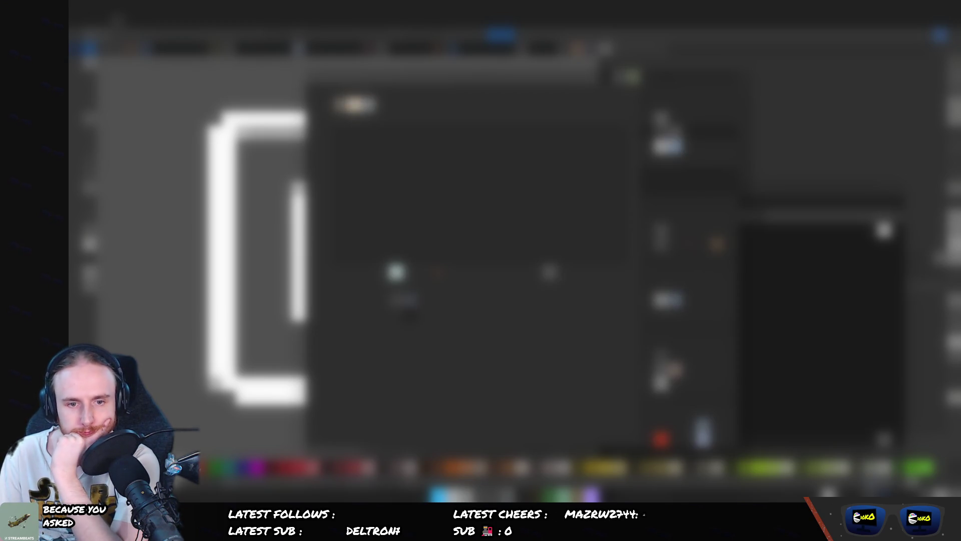
{"action": "left_click", "coordinate": [400, 303]}
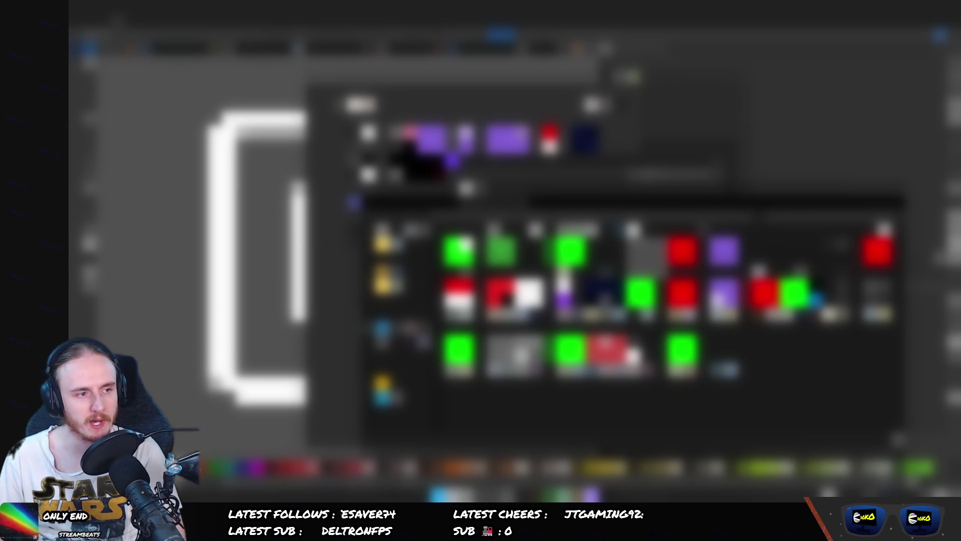
- Close the Stream Deck browser and open the play-button image in Aseprite
{"action": "key", "text": "Return"}
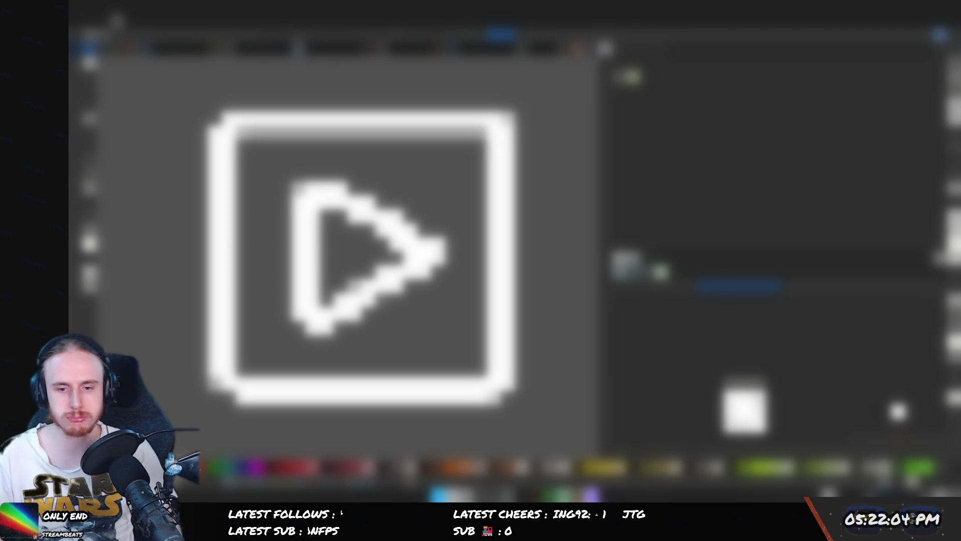
{"action": "key", "text": "ctrl+o"}
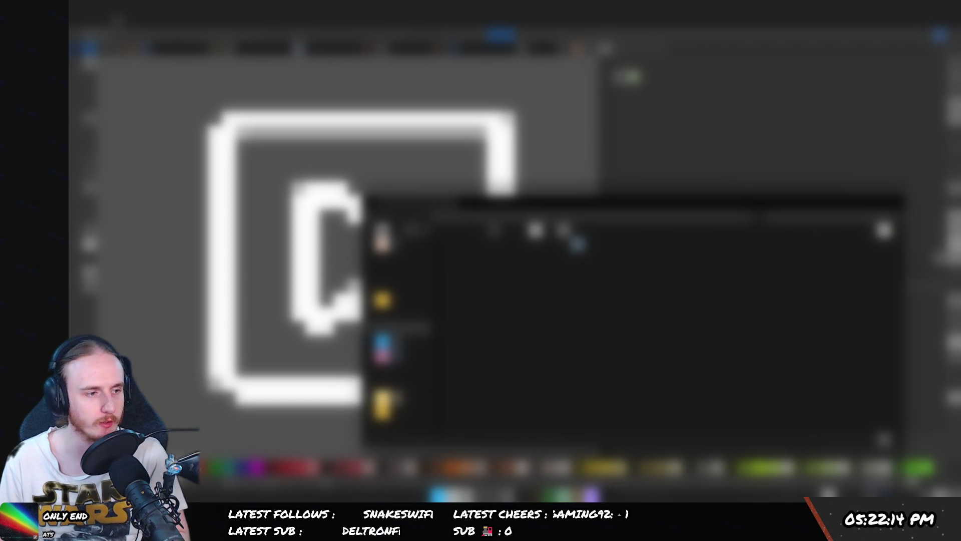
{"action": "key", "text": "Return"}
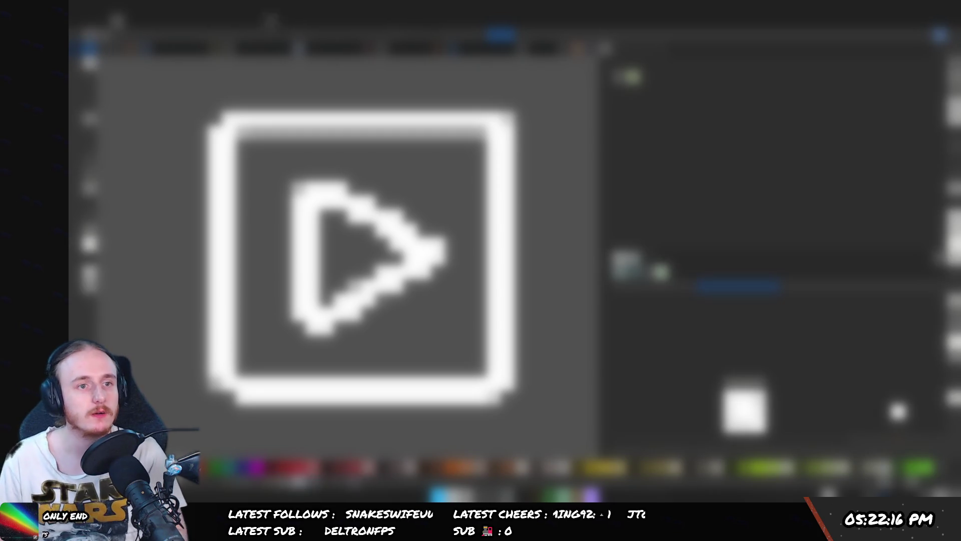
- Dismiss the command list and open dialog, then bring the file browser back
{"action": "key", "text": "alt+f"}
{"action": "key", "text": "Escape"}
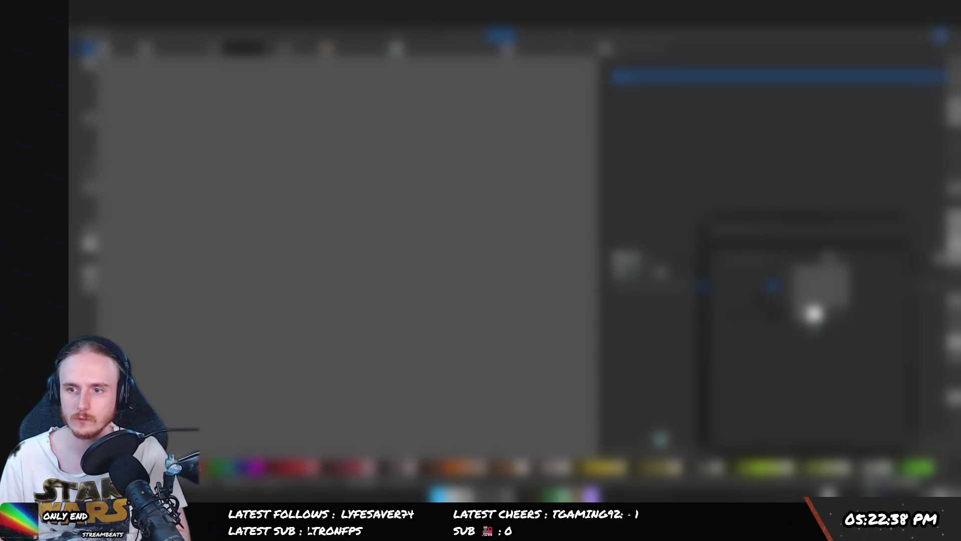
{"action": "left_click", "coordinate": [898, 411]}
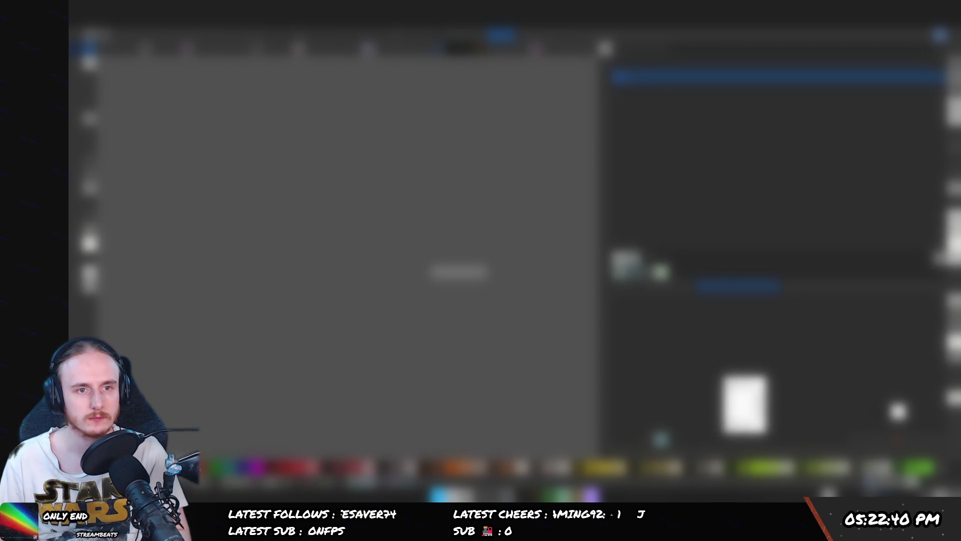
{"action": "key", "text": "ctrl+o"}
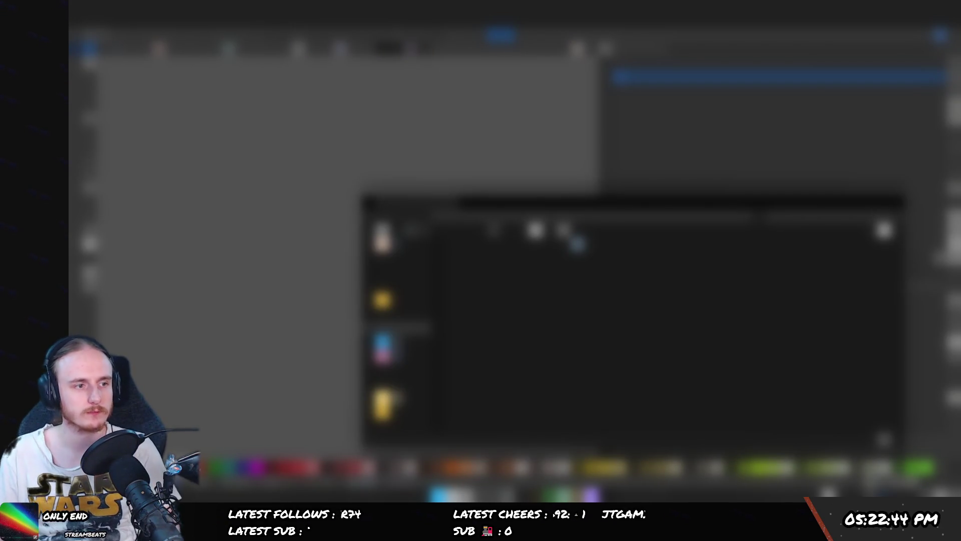
- Cancel the Aseprite file browser without opening anything
{"action": "left_click", "coordinate": [660, 438]}
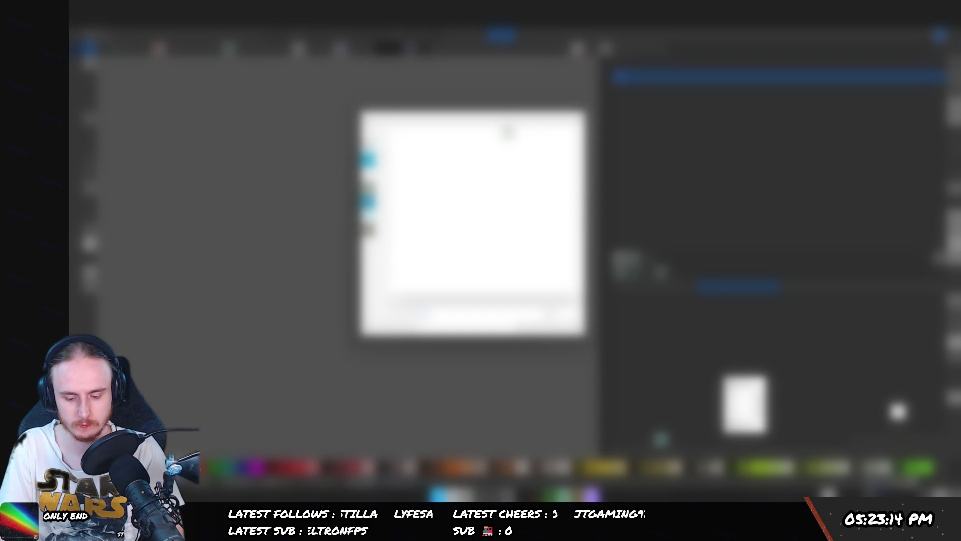
- Close the dialog sitting over the Aseprite canvas
{"action": "key", "text": "Return"}
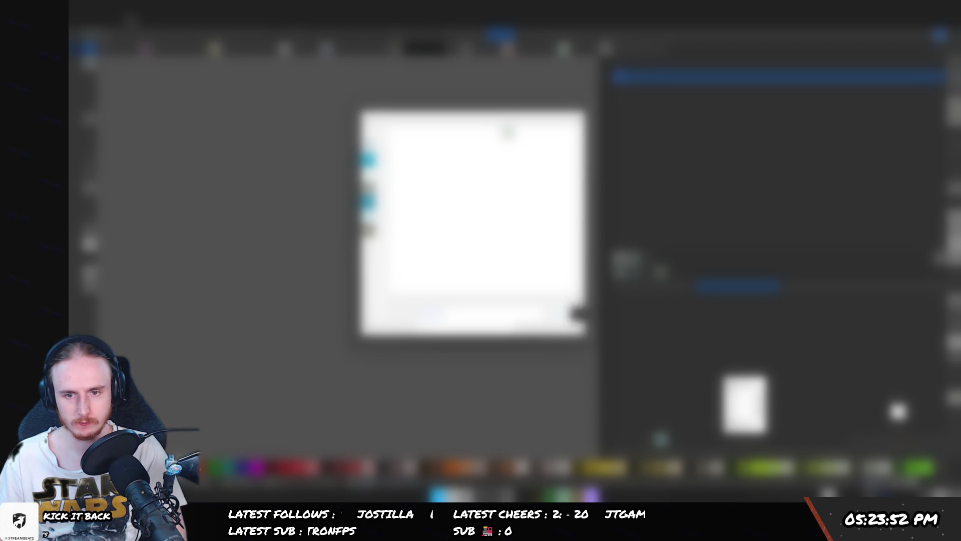
{"action": "left_click", "coordinate": [574, 316]}
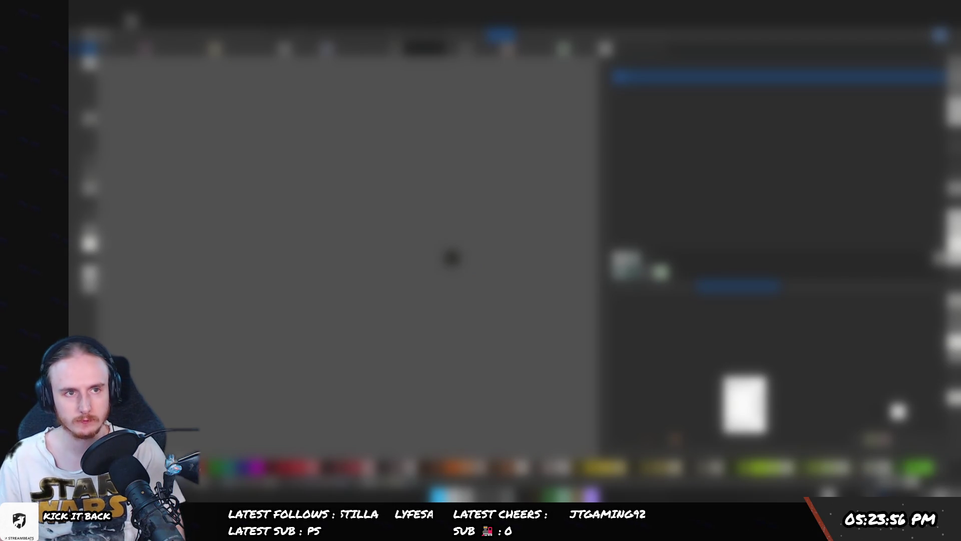
- Reopen the file dialog, dismiss the warning and open the target folder's file, placing a red square
{"action": "key", "text": "ctrl+o"}
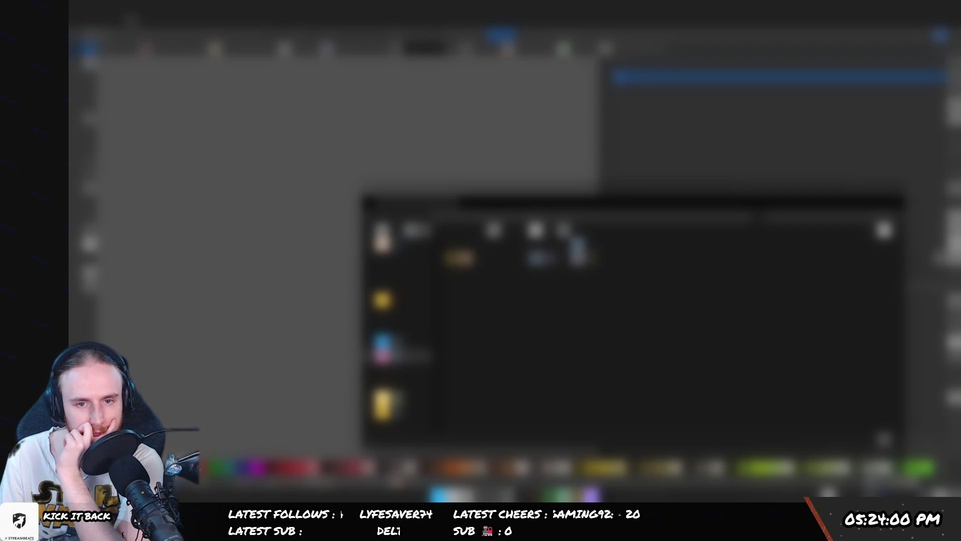
{"action": "left_click", "coordinate": [577, 255]}
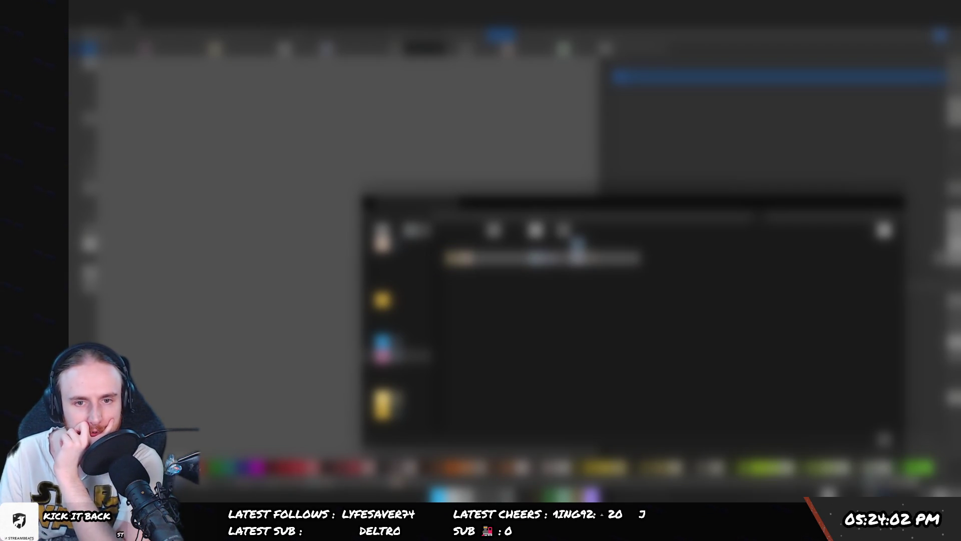
{"action": "key", "text": "Return"}
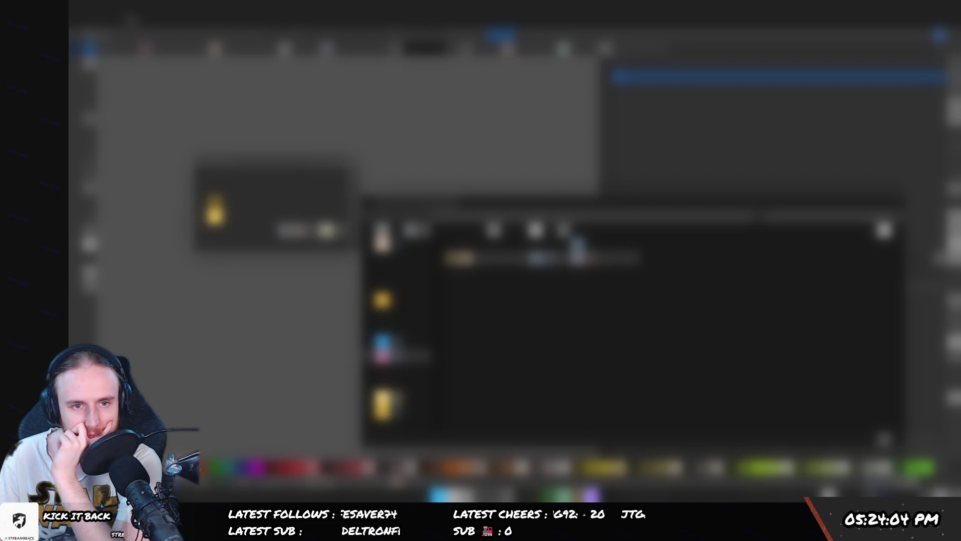
{"action": "key", "text": "Return"}
{"action": "double_click", "coordinate": [576, 257]}
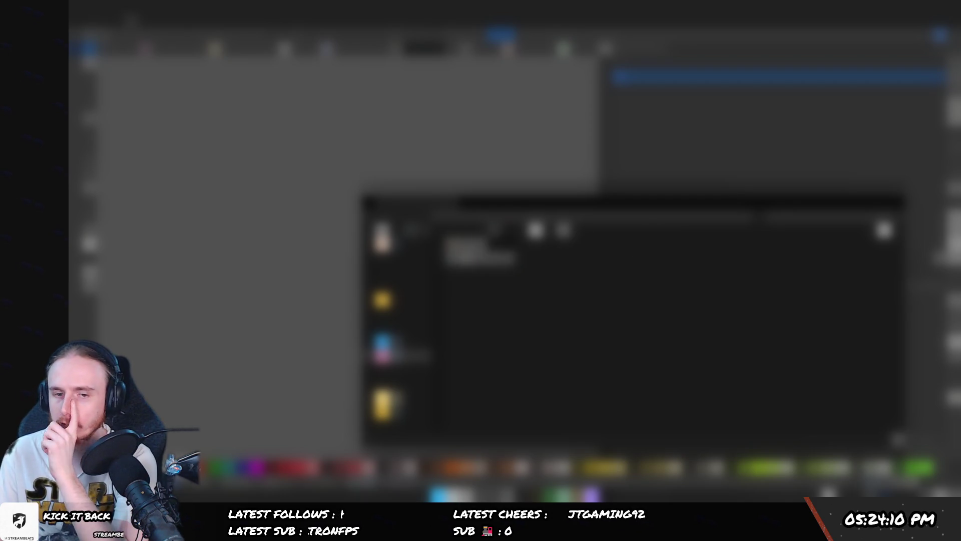
{"action": "key", "text": "Return"}
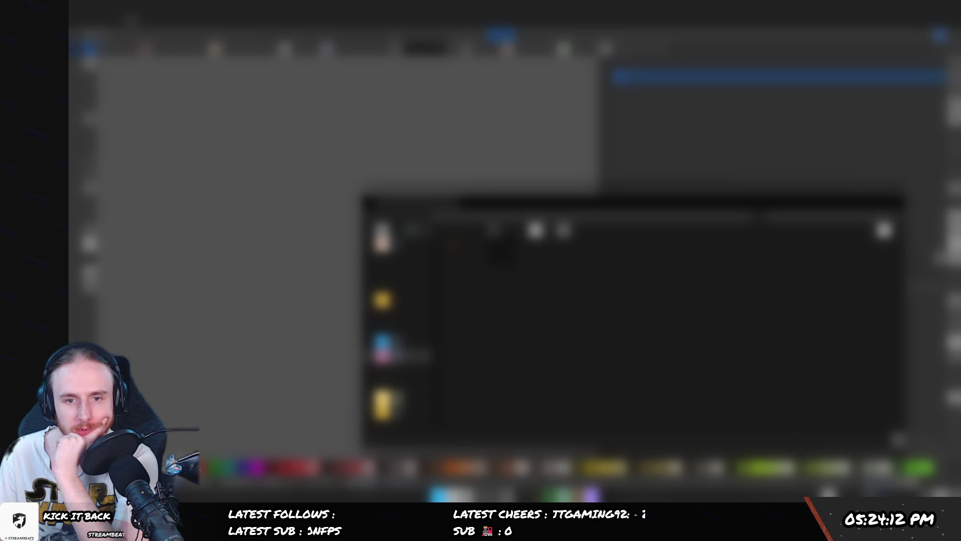
{"action": "key", "text": "Return"}
{"action": "key", "text": "ctrl+o"}
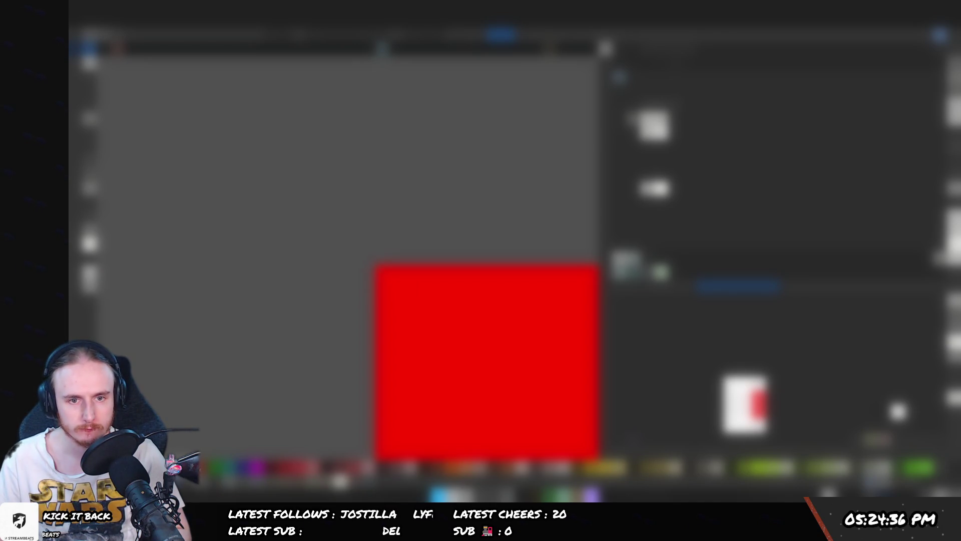
- Resize the red square and apply a context-menu operation to it
{"action": "mouse_move", "coordinate": [375, 264]}
{"action": "left_mouse_down"}
{"action": "mouse_move", "coordinate": [367, 299]}
{"action": "mouse_move", "coordinate": [388, 296]}
{"action": "left_mouse_up"}
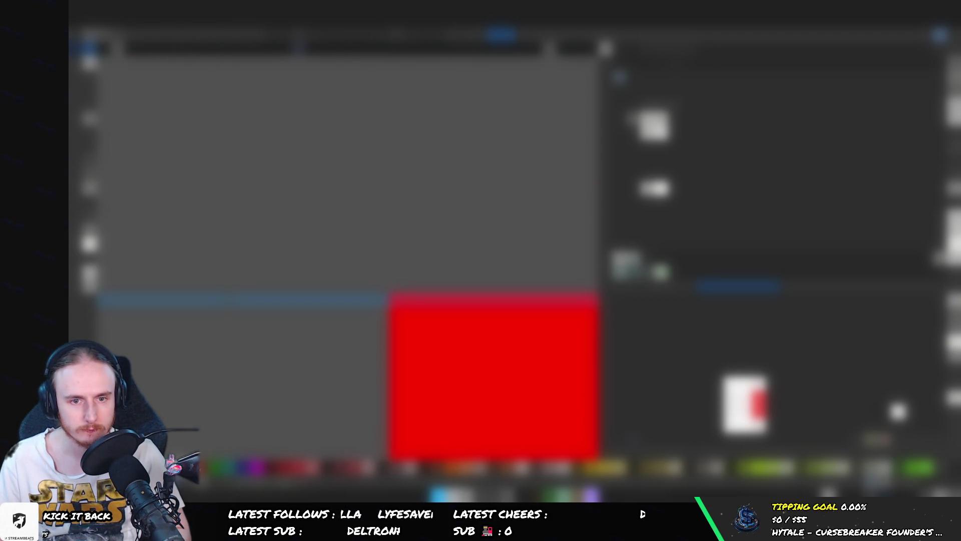
{"action": "right_click", "coordinate": [388, 296]}
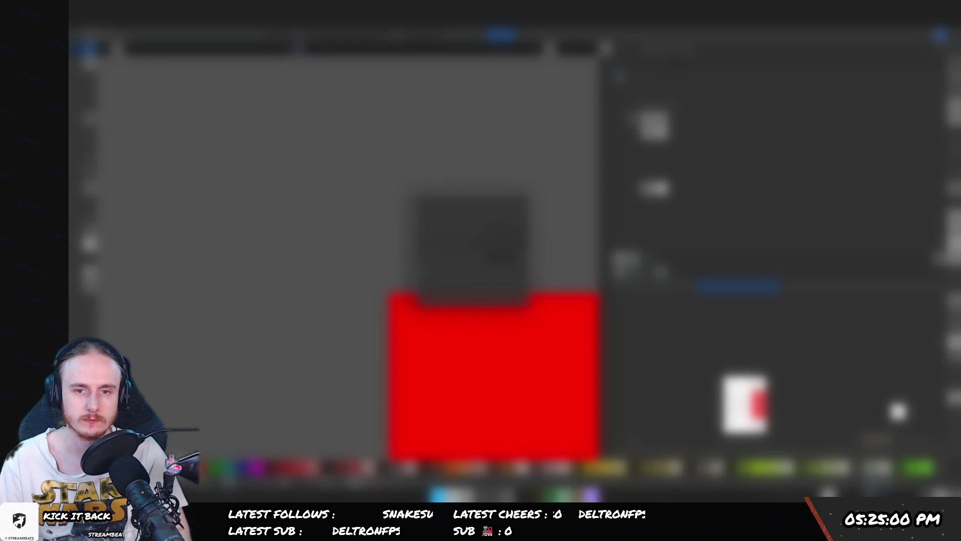
{"action": "left_click", "coordinate": [495, 255]}
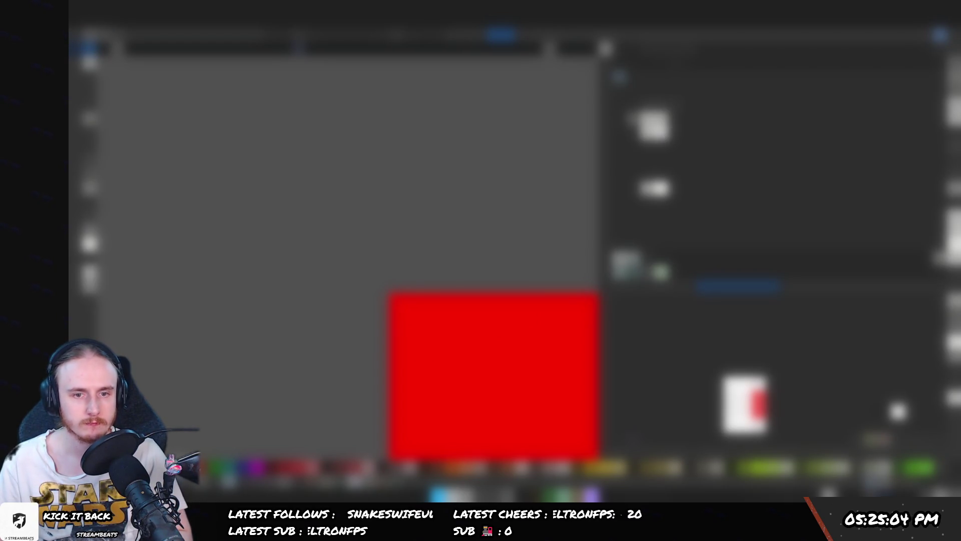
{"action": "left_click", "coordinate": [434, 330]}
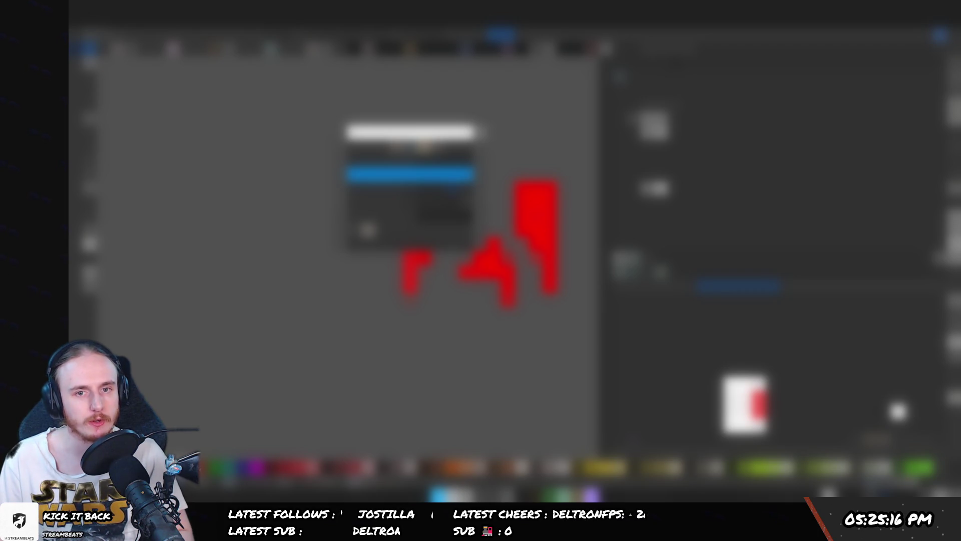
- Close the small dialog to reveal the red logo, then shift the logo left
{"action": "left_click", "coordinate": [368, 231]}
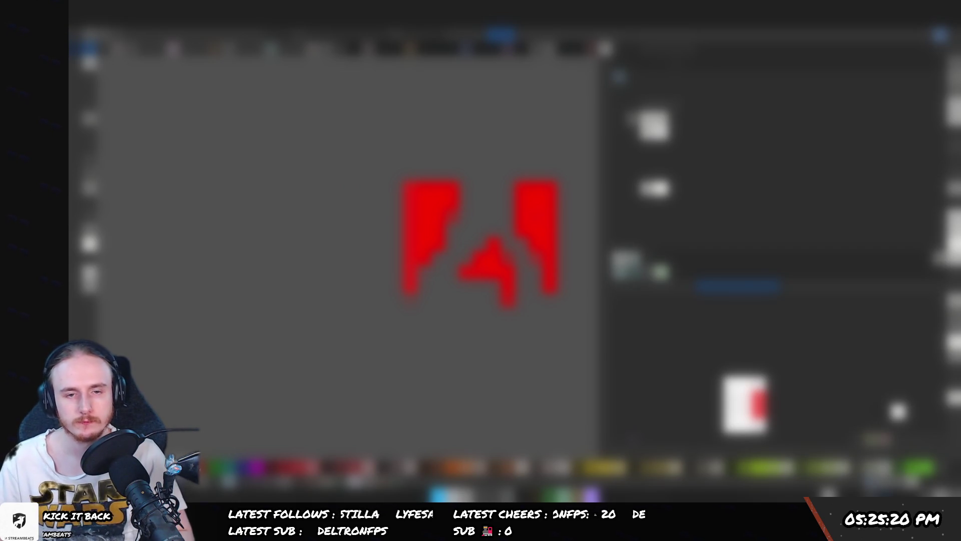
{"action": "key", "text": "ctrl+z"}
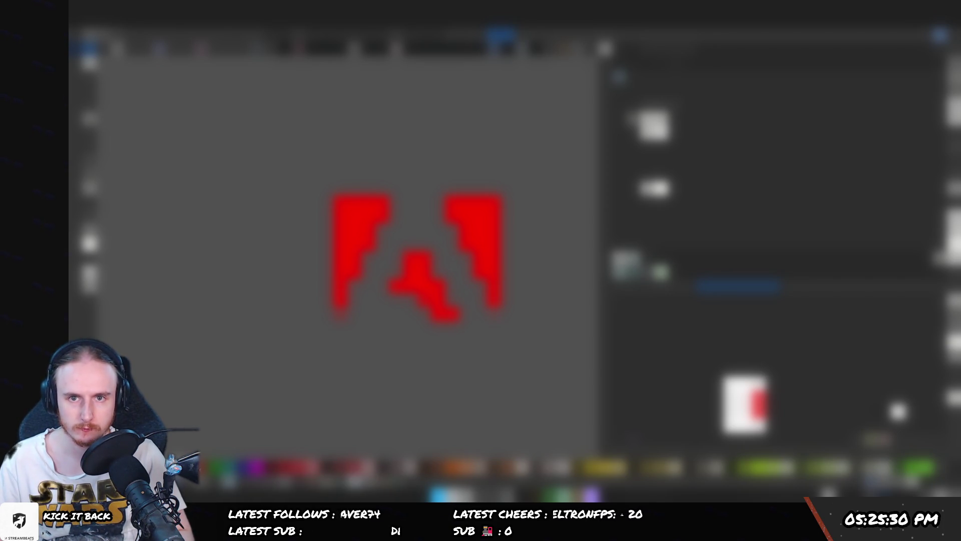
{"action": "left_click", "coordinate": [500, 35]}
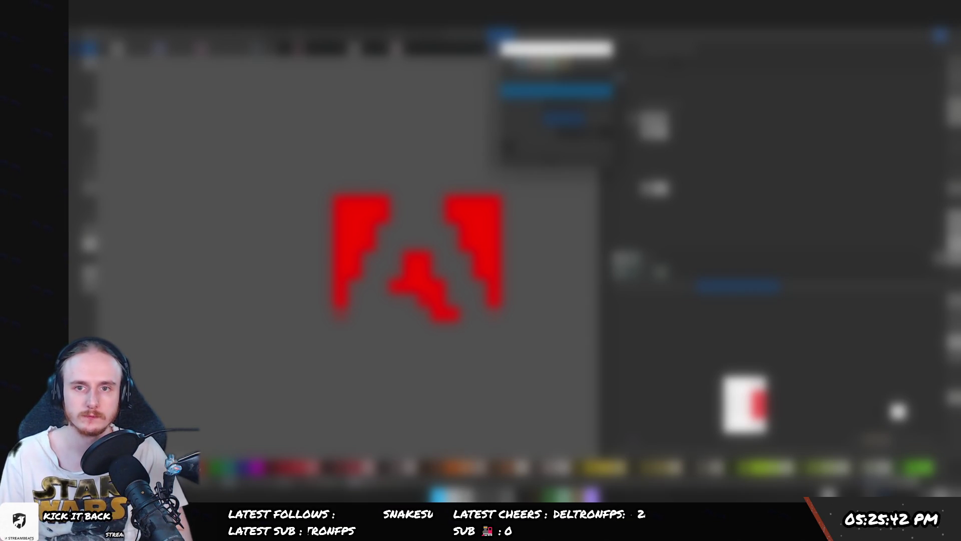
- Dismiss the open toolbar list and drag the red logo left and down on the canvas
{"action": "key", "text": "Return"}
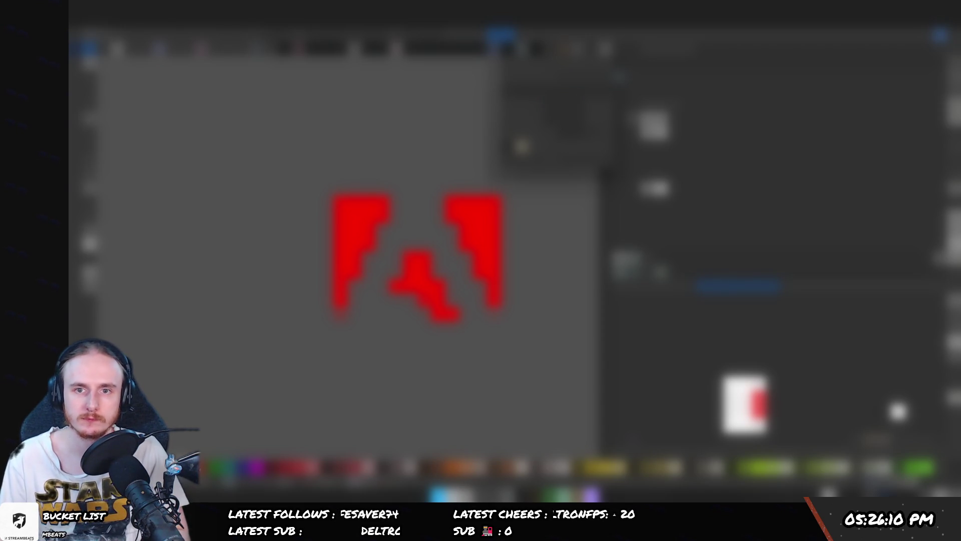
{"action": "left_click", "coordinate": [522, 146]}
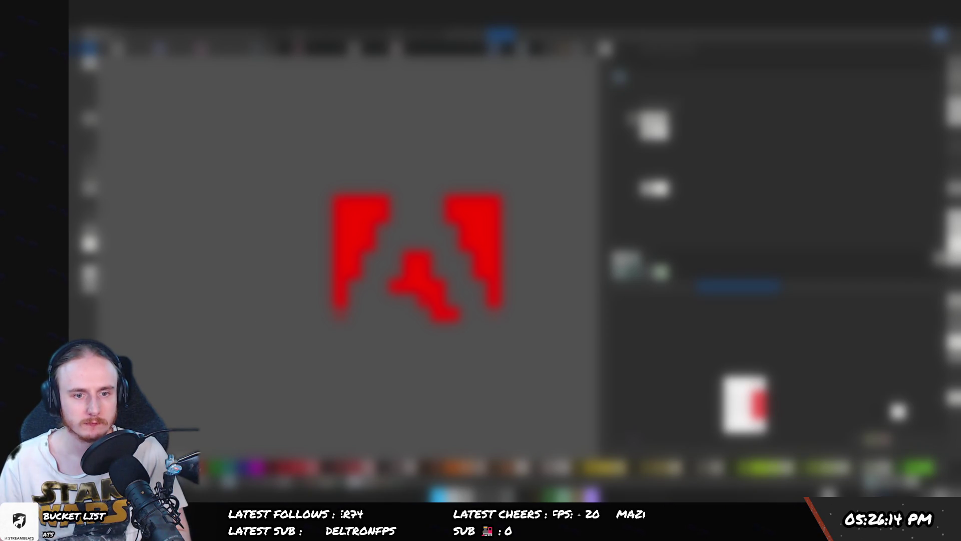
{"action": "left_click_drag", "start_coordinate": [415, 256], "coordinate": [285, 283]}
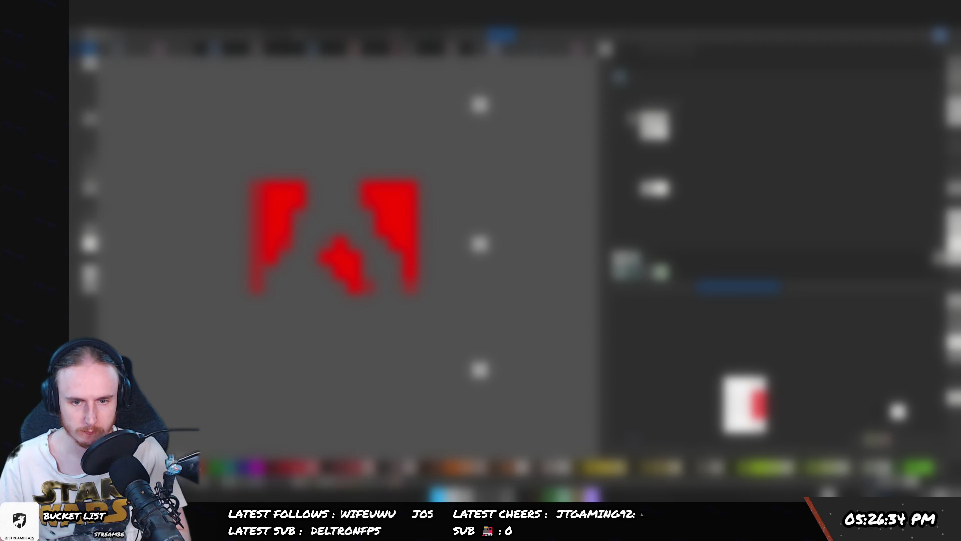
- Apply an action from the red logo's context menu and close the resulting dialog
{"action": "right_click", "coordinate": [453, 341]}
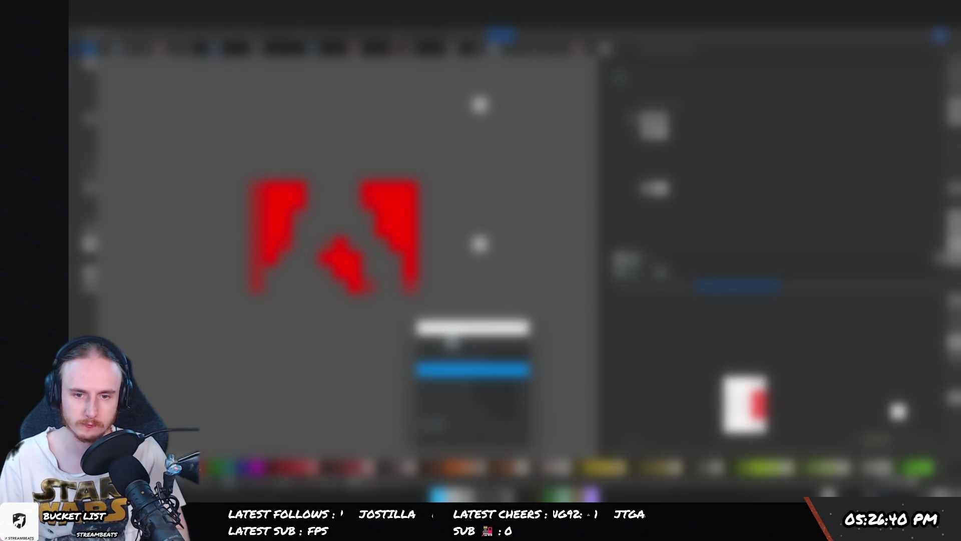
{"action": "left_click", "coordinate": [473, 370]}
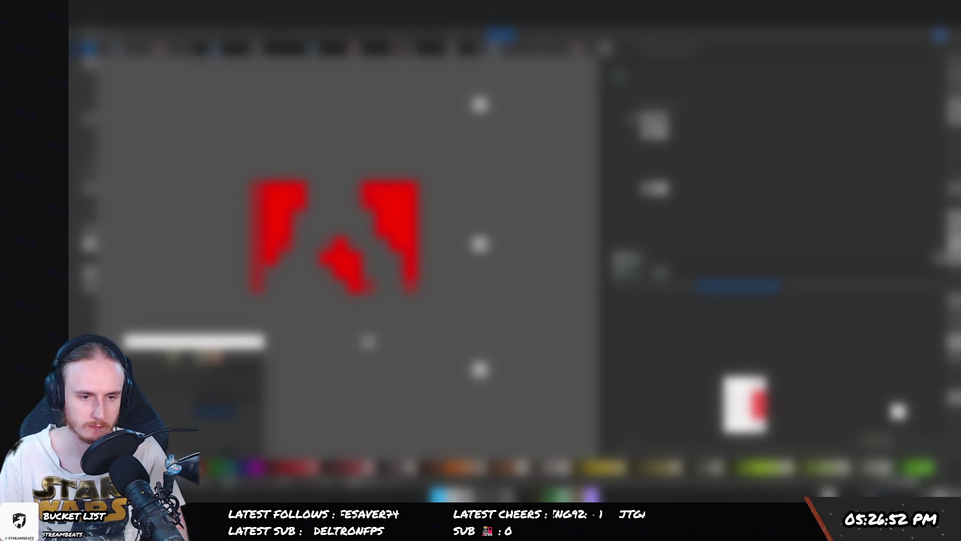
{"action": "key", "text": "Return"}
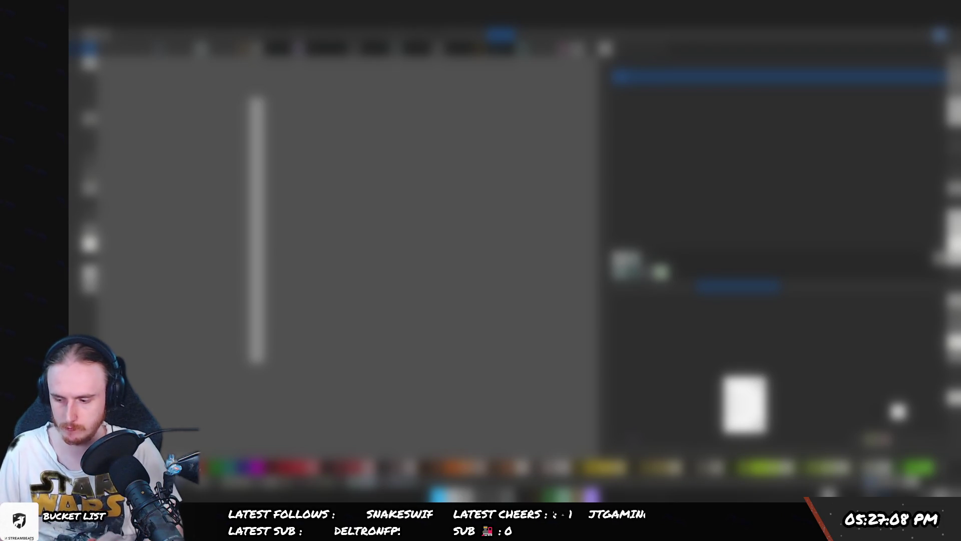
- Bring up Chrome's Iconify 'screen' results and open the outline screenshot-monitor icon's details
{"action": "key", "text": "alt+Tab"}
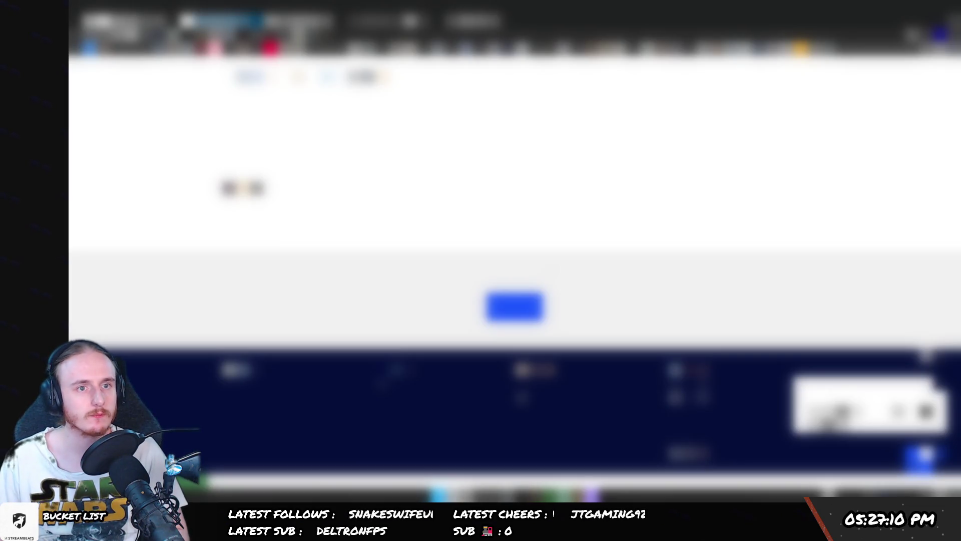
{"action": "key", "text": "alt+Tab"}
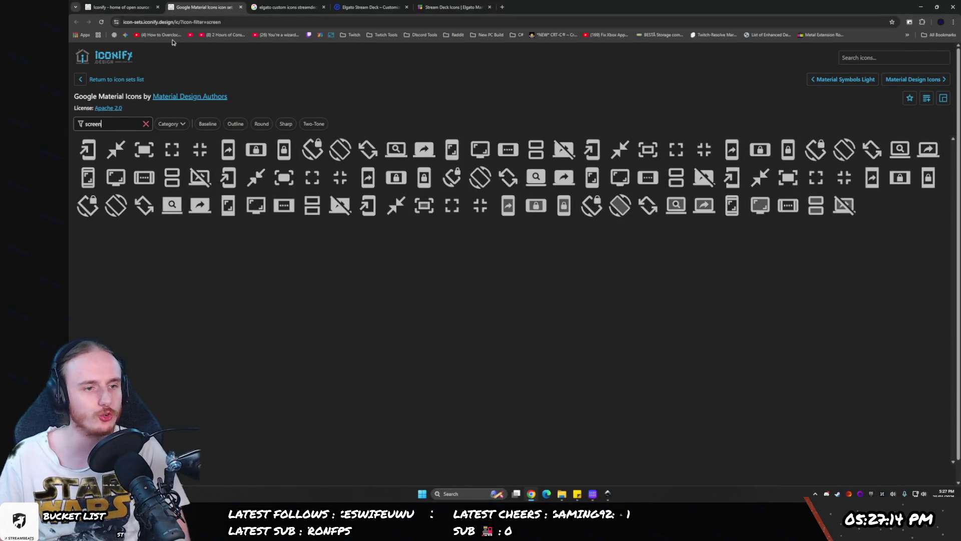
{"action": "left_click", "coordinate": [541, 493]}
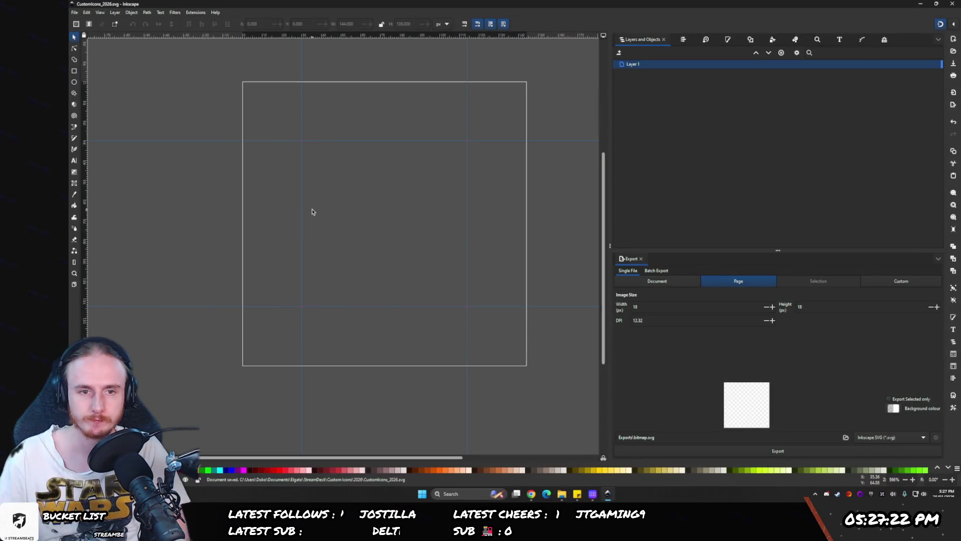
{"action": "key", "text": "alt+Tab"}
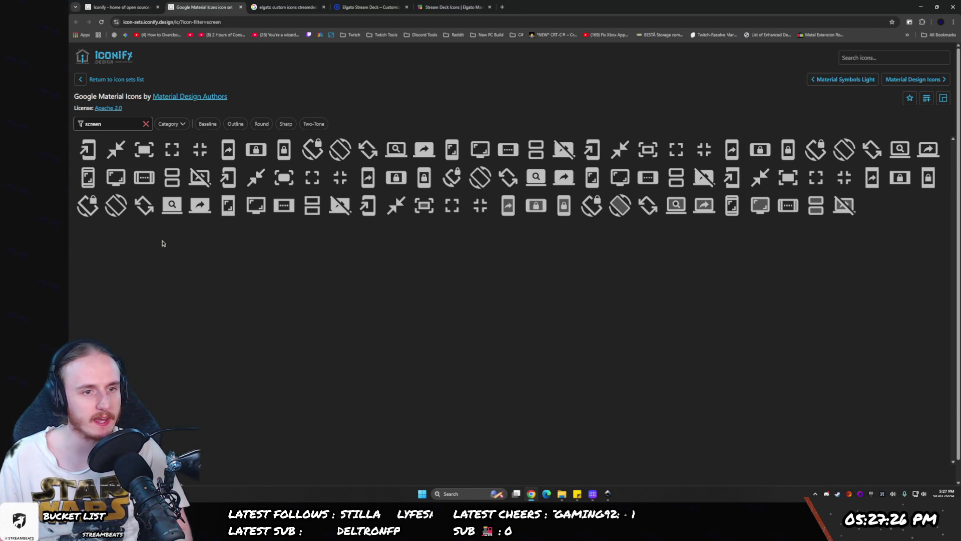
{"action": "left_click", "coordinate": [114, 177]}
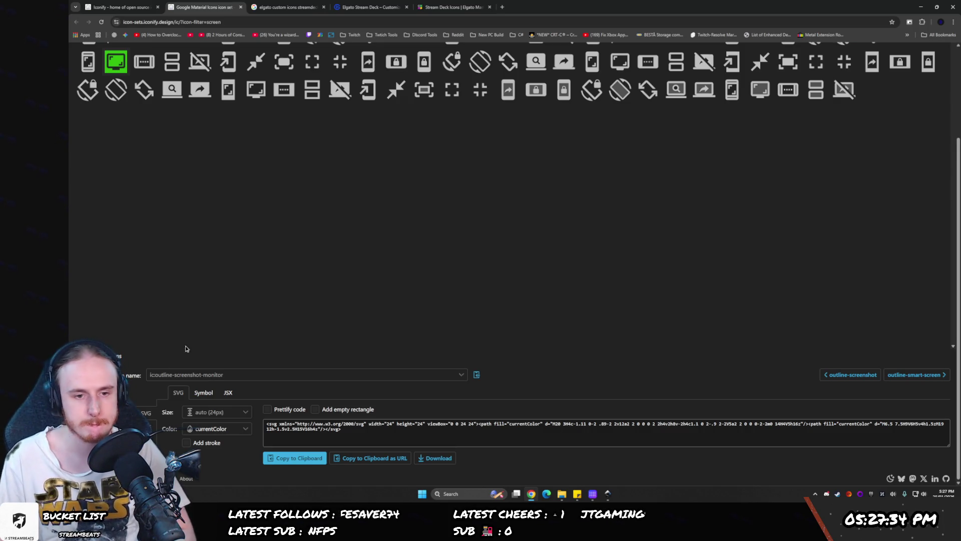
- Copy the screenshot-monitor icon's SVG code and paste it into Inkscape
{"action": "left_click", "coordinate": [314, 461]}
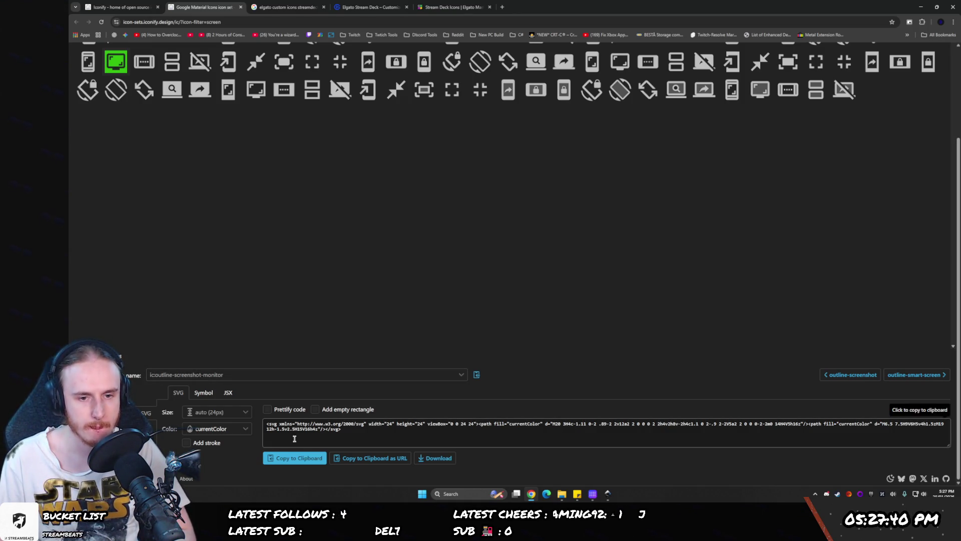
{"action": "left_click", "coordinate": [317, 438]}
{"action": "key", "text": "alt+Tab"}
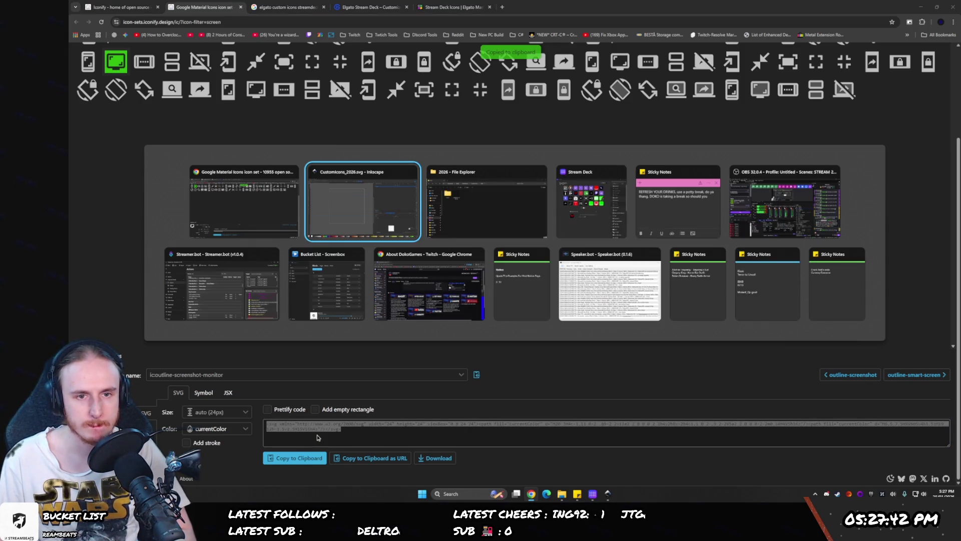
{"action": "key", "text": "ctrl+v"}
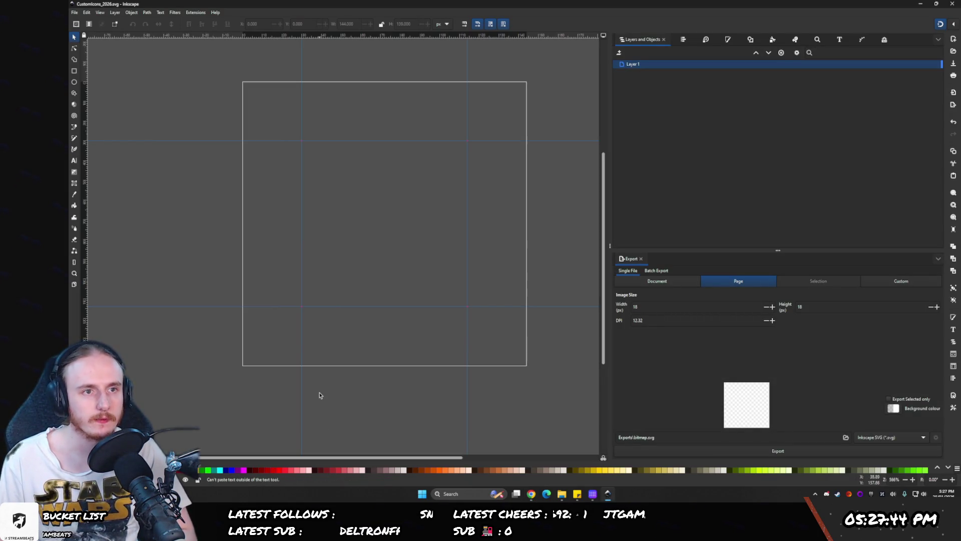
- Copy the SVG code again from Iconify, then open a new Chrome tab
{"action": "key", "text": "alt+Tab"}
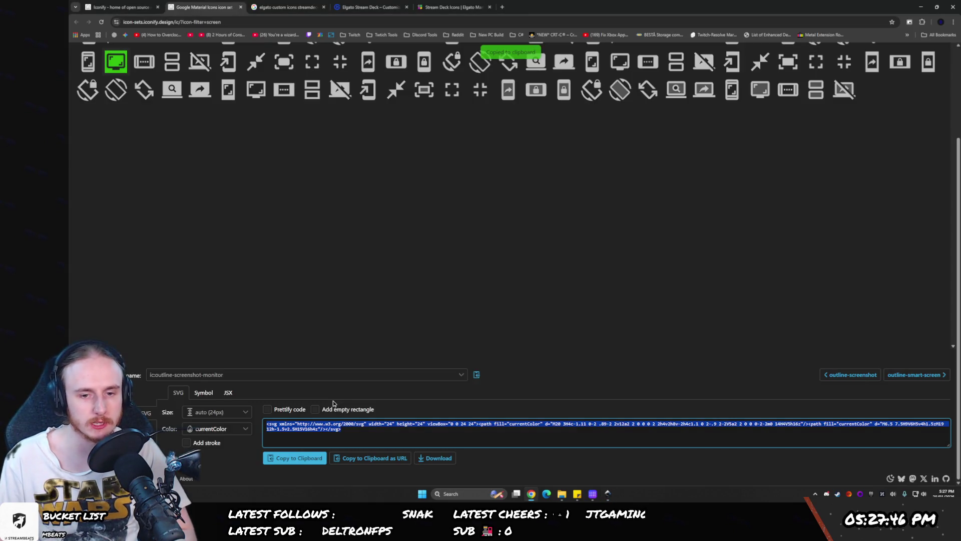
{"action": "left_click", "coordinate": [314, 460]}
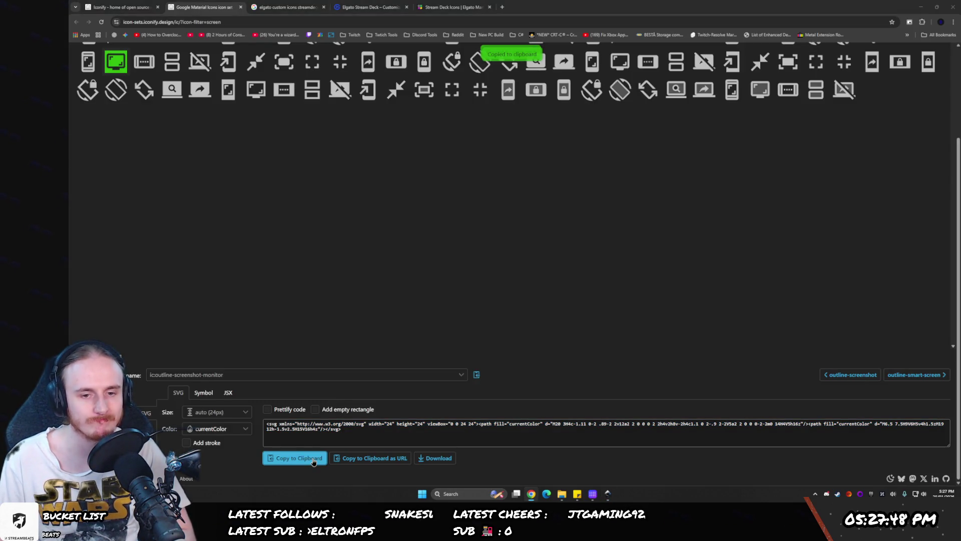
{"action": "key", "text": "alt+Tab"}
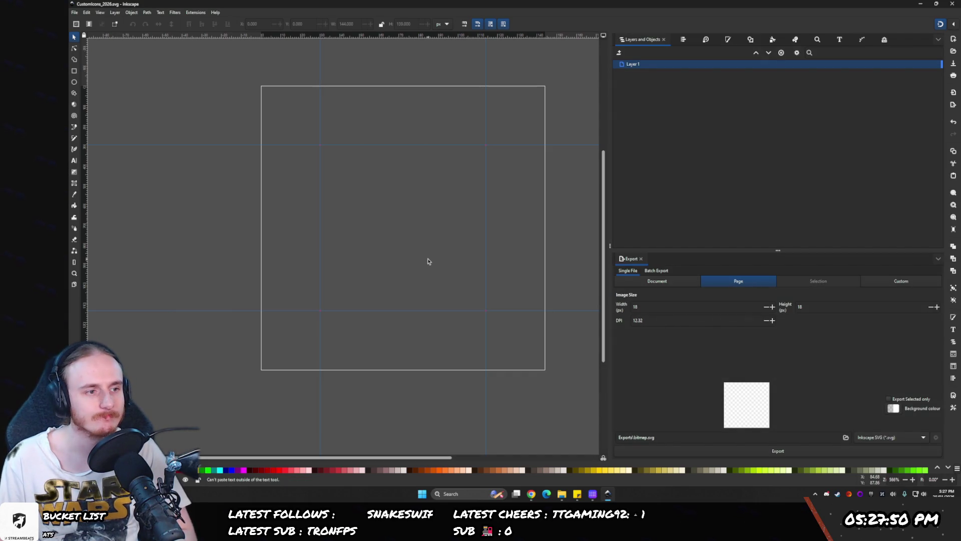
{"action": "left_click", "coordinate": [531, 493]}
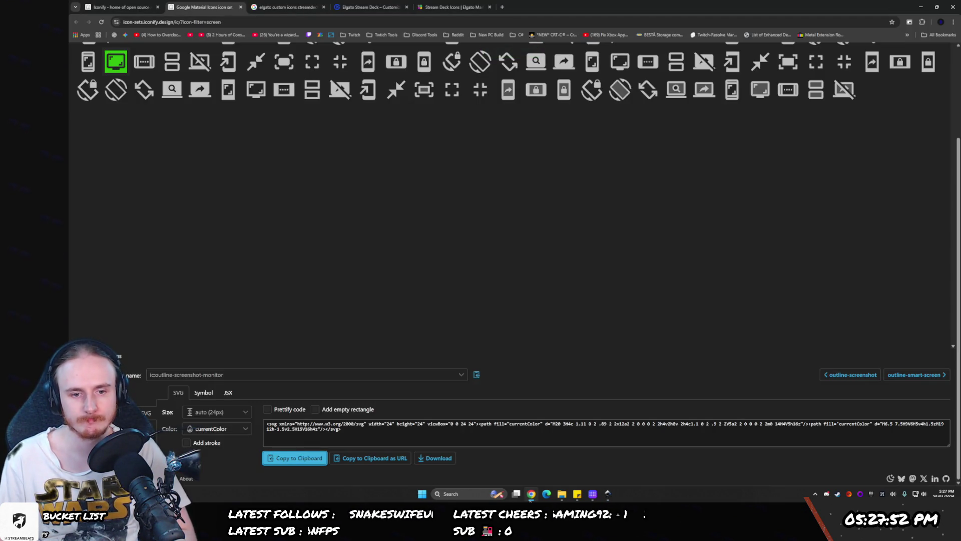
{"action": "left_click", "coordinate": [502, 7]}
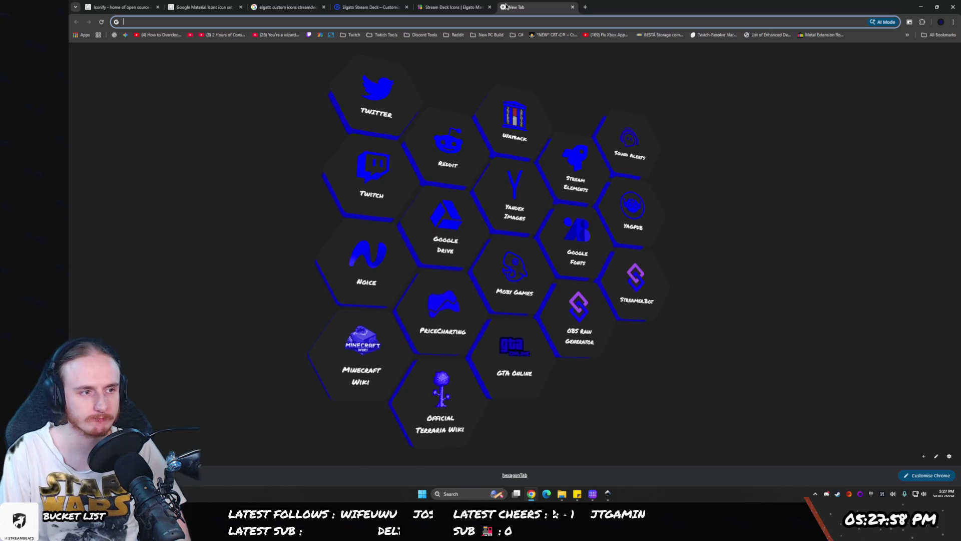
- Search Google for importing SVG code into Inkscape without downloading, and read the expanded AI Overview
{"action": "type", "text": "in"}
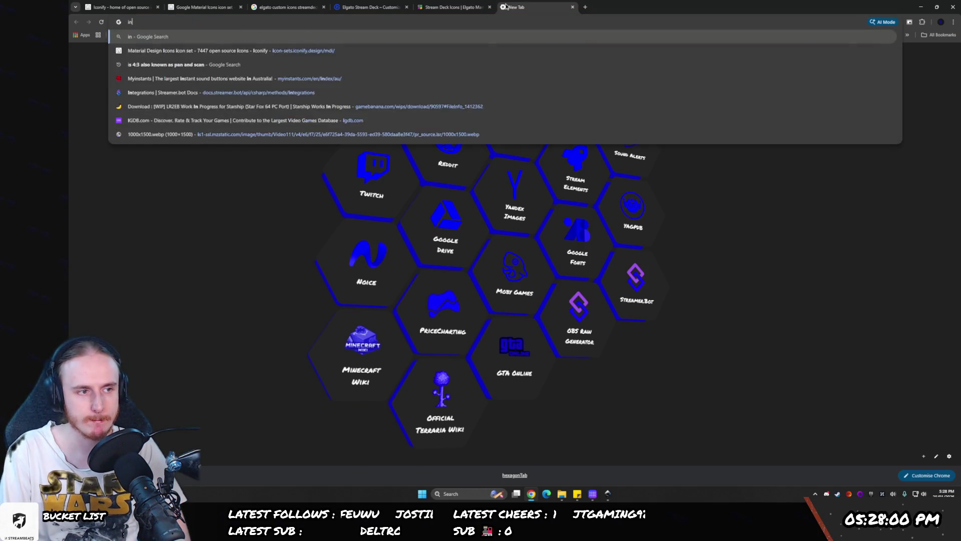
{"action": "type", "text": "kscapmport"}
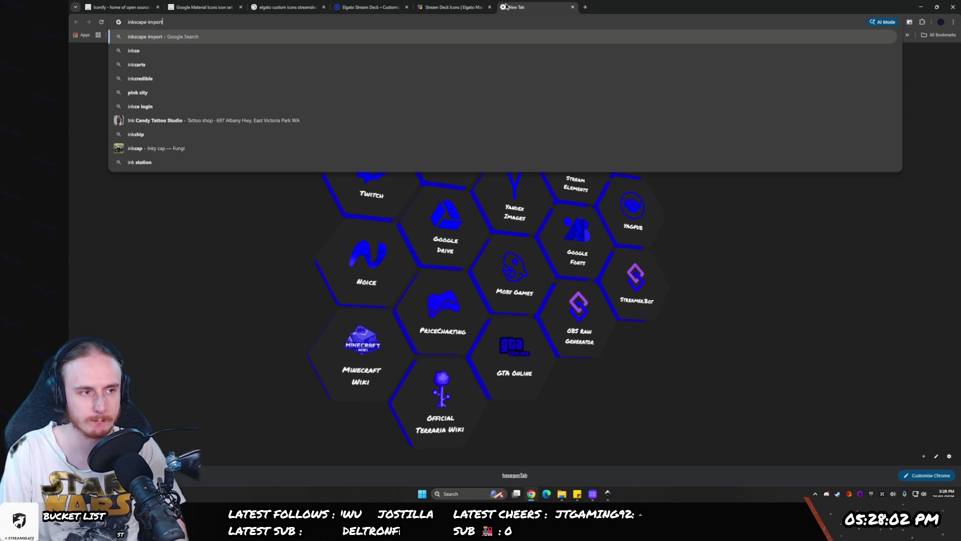
{"action": "type", "text": " svg just by d"}
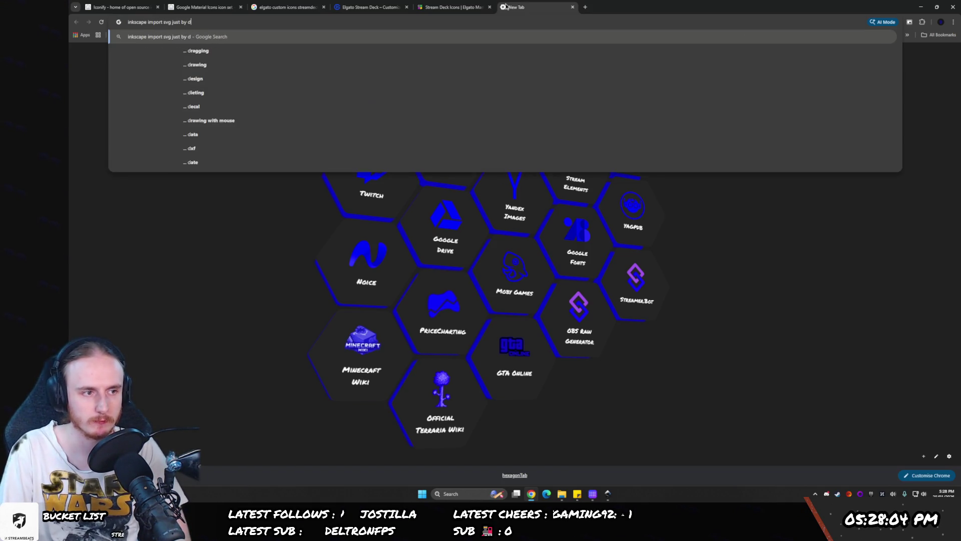
{"action": "key", "text": "BackSpace"}
{"action": "type", "text": "code without having"}
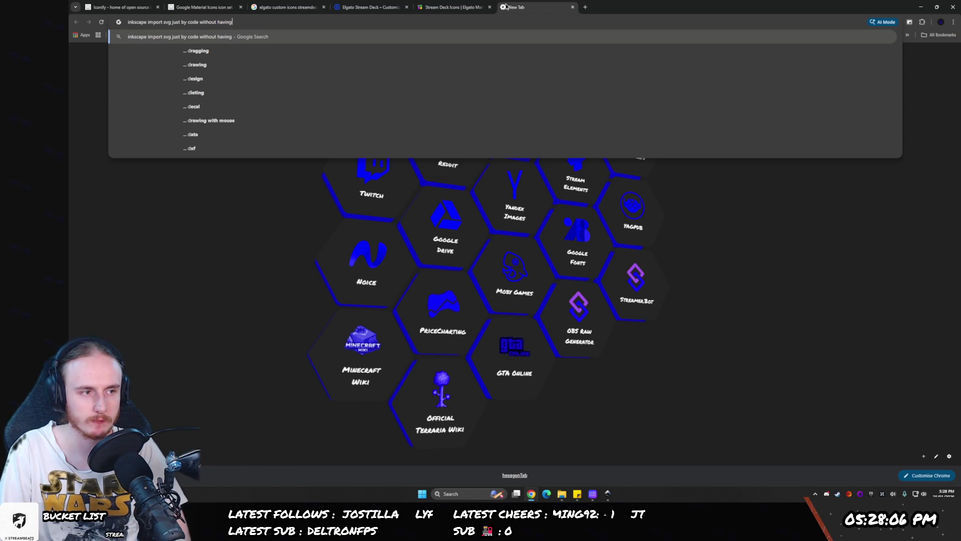
{"action": "type", "text": " to download"}
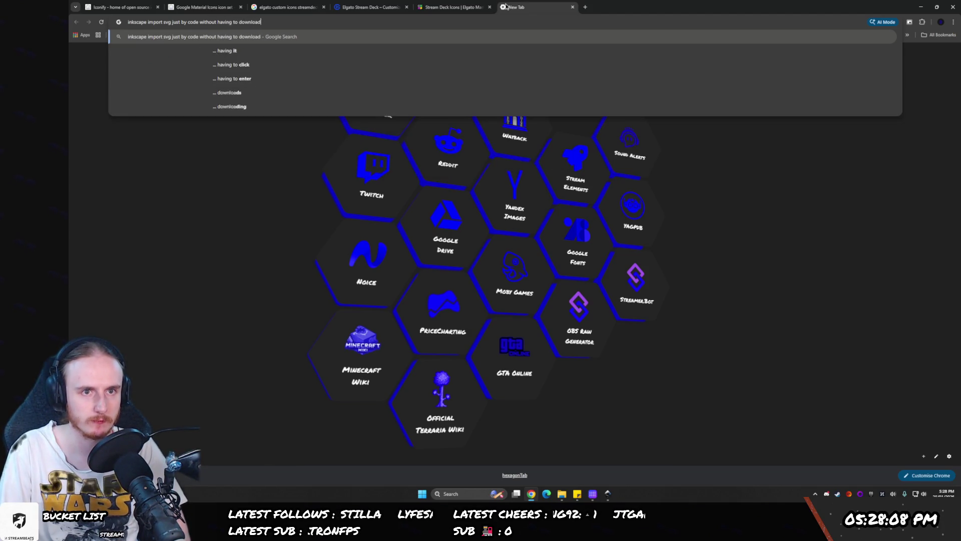
{"action": "type", "text": " svg file"}
{"action": "key", "text": "Return"}
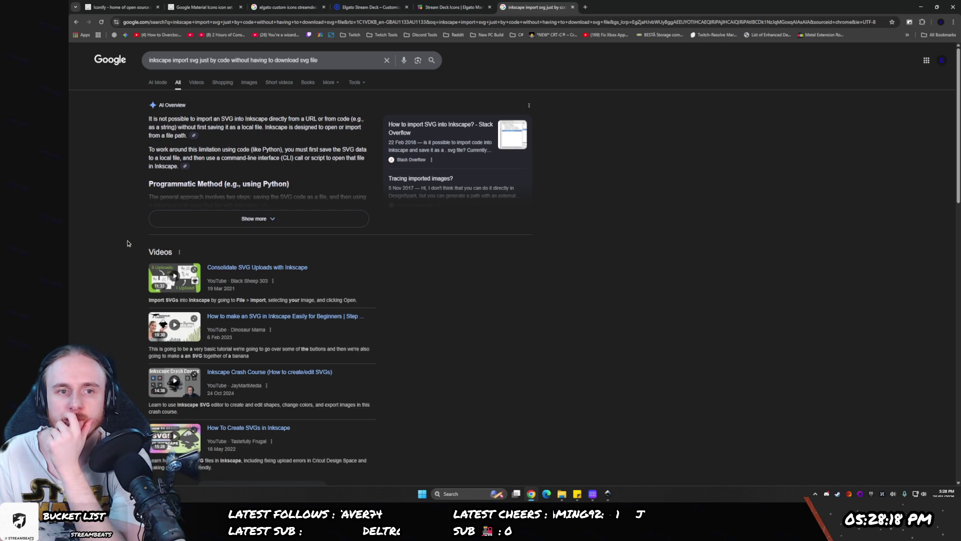
{"action": "left_click", "coordinate": [247, 220]}
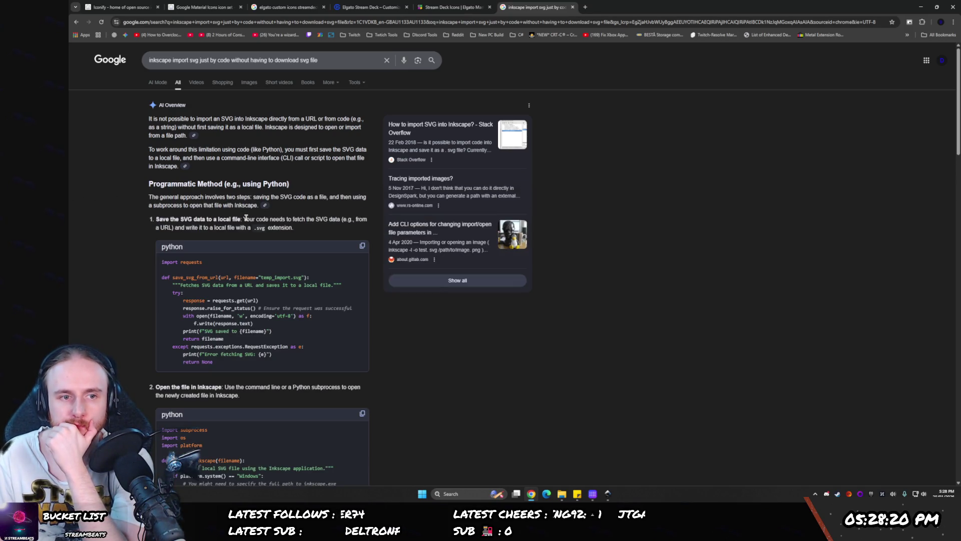
{"action": "scroll", "coordinate": [244, 219], "scroll_direction": "down", "scroll_amount": 3}
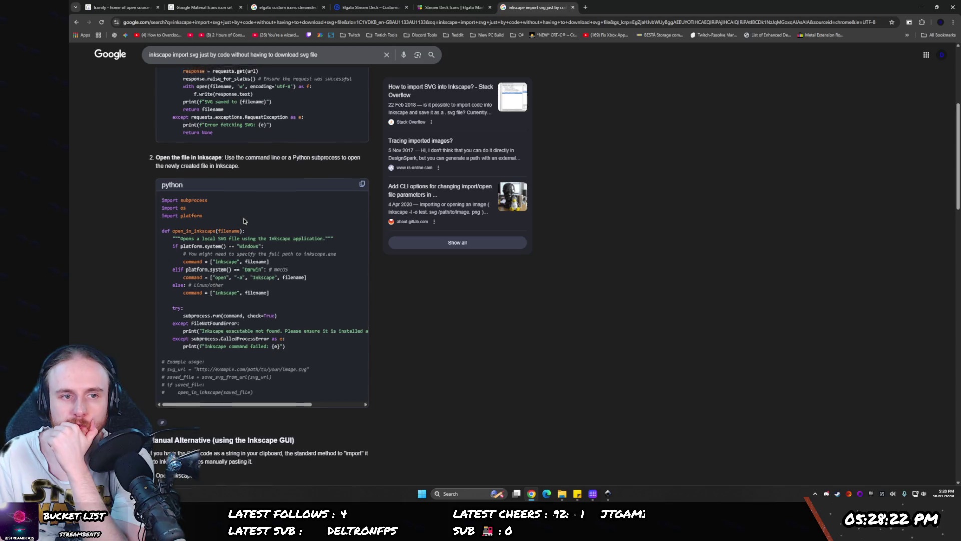
{"action": "scroll", "coordinate": [240, 227], "scroll_direction": "up", "scroll_amount": 2}
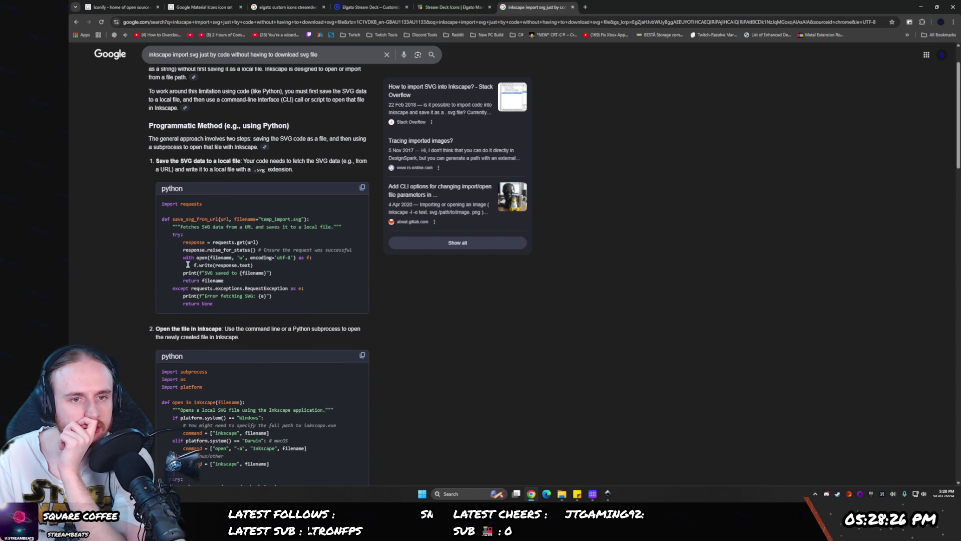
{"action": "scroll", "coordinate": [186, 267], "scroll_direction": "down", "scroll_amount": 5}
{"action": "scroll", "coordinate": [180, 270], "scroll_direction": "down", "scroll_amount": 10}
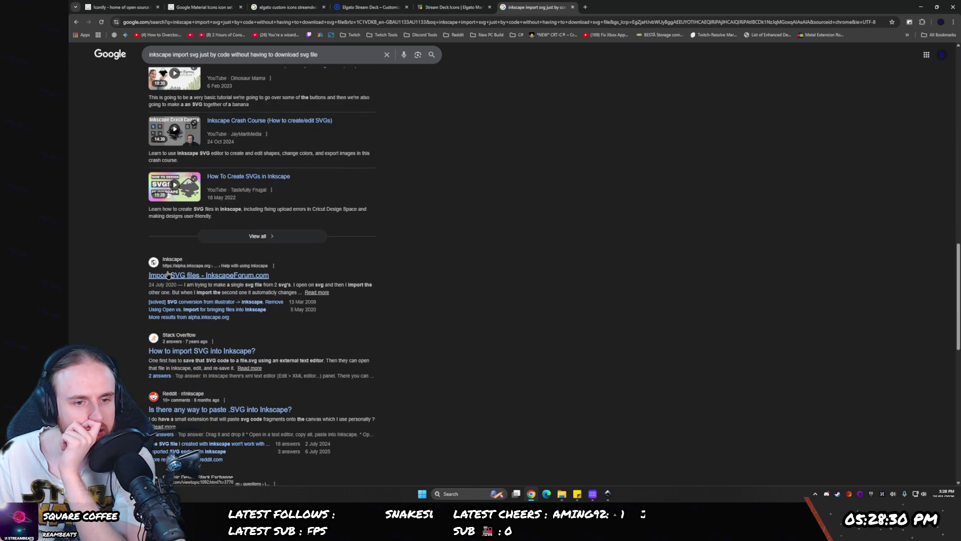
{"action": "scroll", "coordinate": [175, 301], "scroll_direction": "down", "scroll_amount": 1}
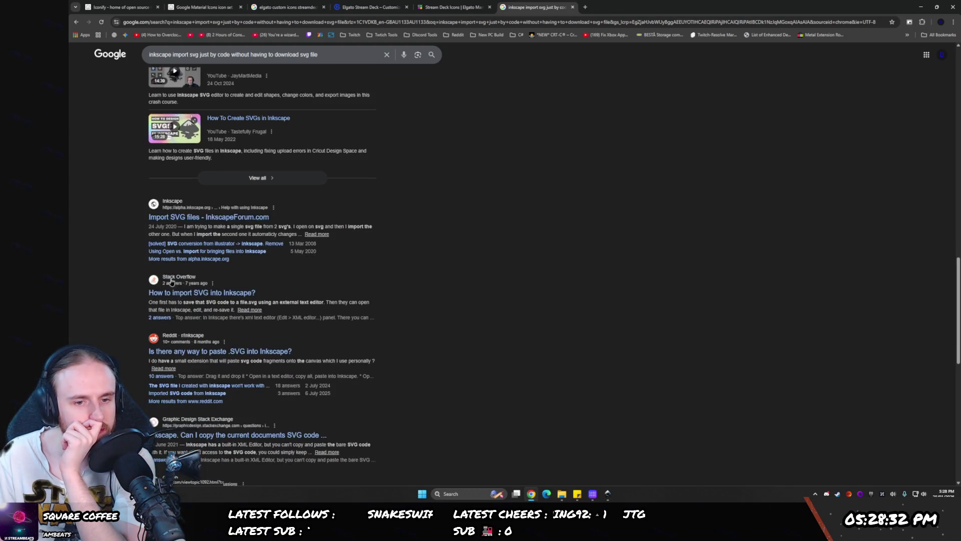
{"action": "scroll", "coordinate": [193, 340], "scroll_direction": "down", "scroll_amount": 1}
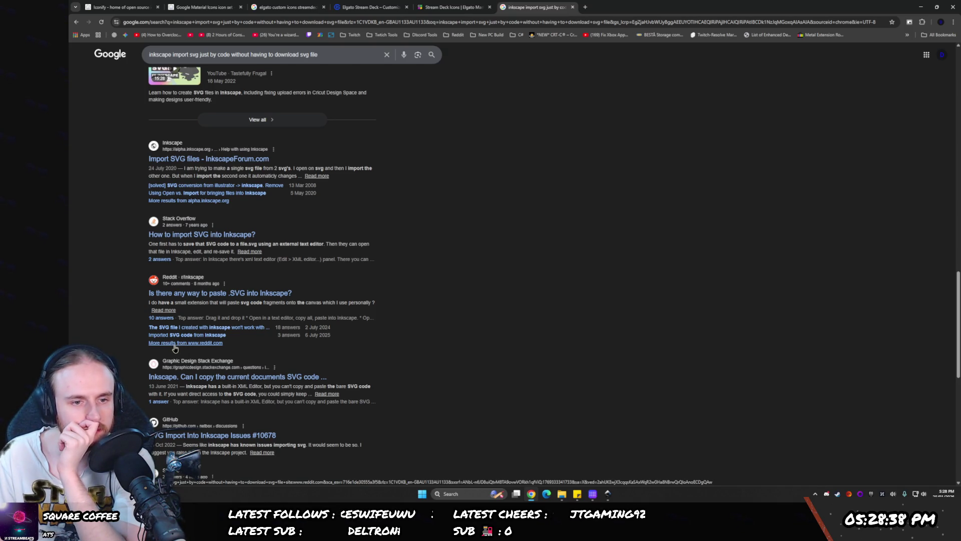
- Open the Reddit paste-SVG thread and the 'Embedded SVG into Inkscape' question as tabs, then view the latter
{"action": "middle_click", "coordinate": [213, 299]}
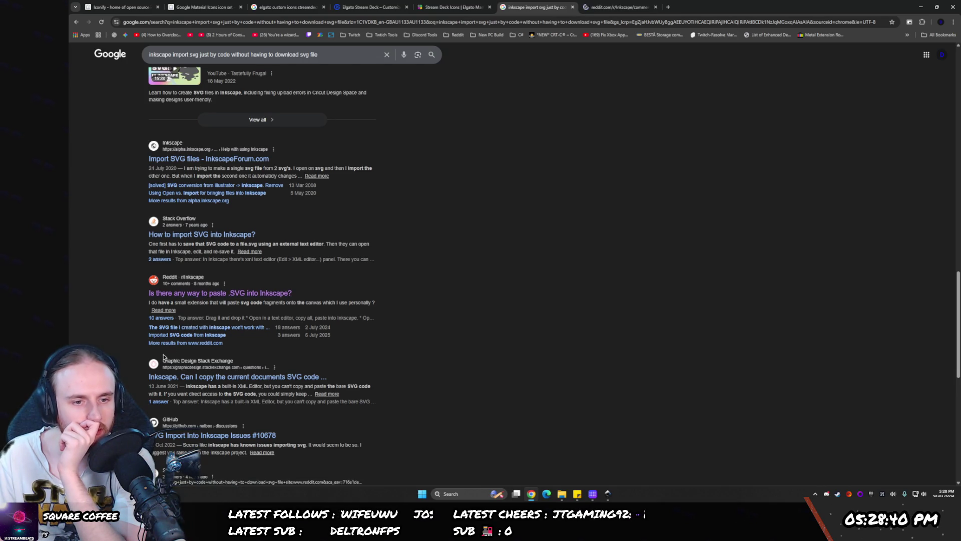
{"action": "scroll", "coordinate": [213, 299], "scroll_direction": "down", "scroll_amount": 1}
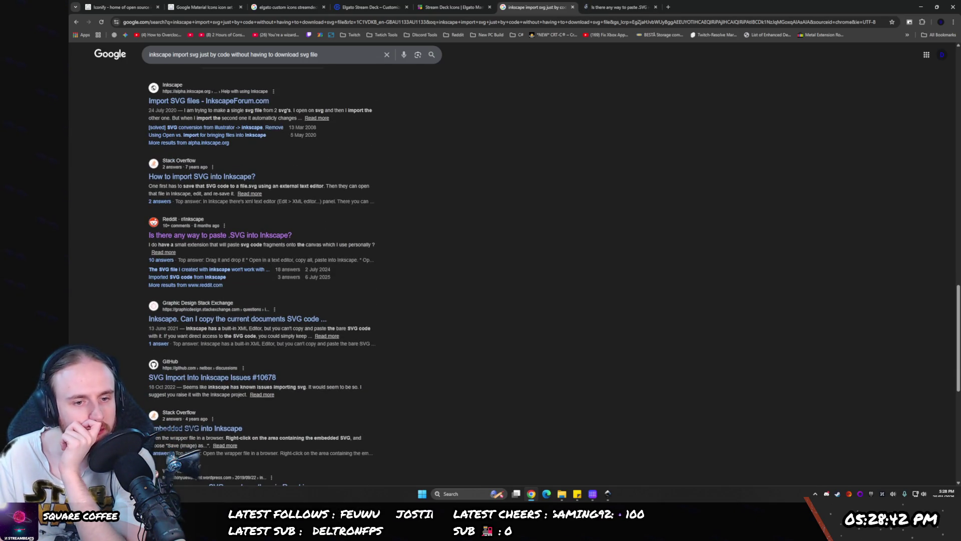
{"action": "middle_click", "coordinate": [215, 428]}
{"action": "left_click", "coordinate": [716, 4]}
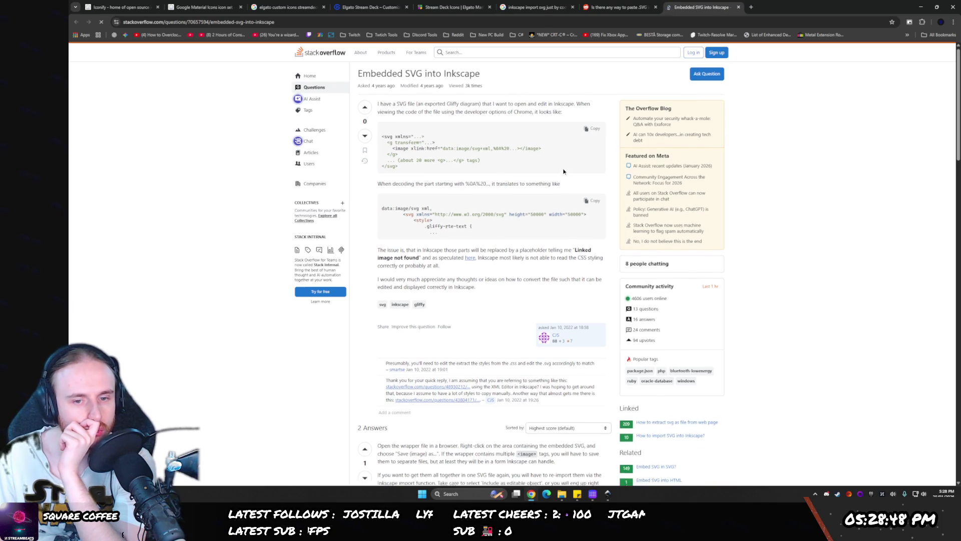
- Read through the Stack Overflow answers, then close that tab to return to the Reddit thread
{"action": "scroll", "coordinate": [563, 172], "scroll_direction": "down", "scroll_amount": 5}
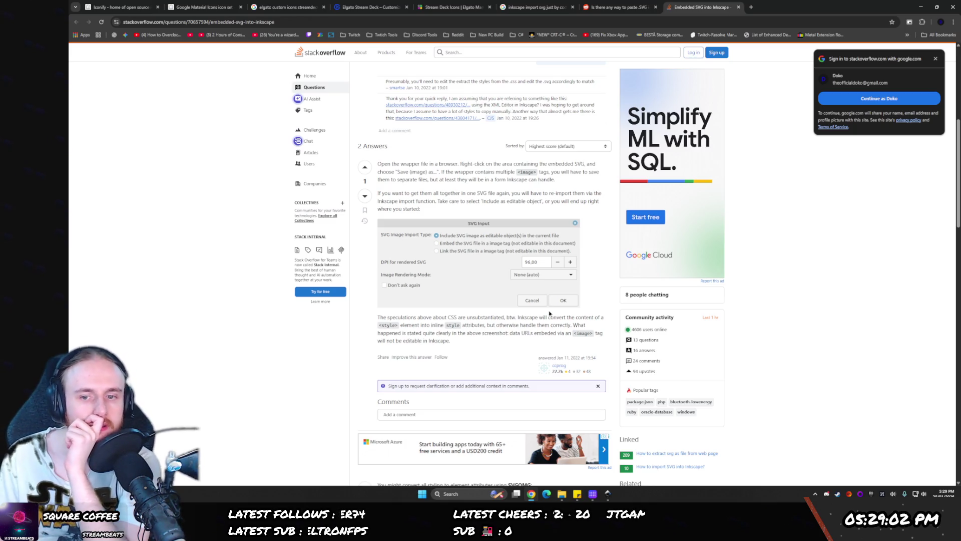
{"action": "scroll", "coordinate": [663, 467], "scroll_direction": "down", "scroll_amount": 3}
{"action": "scroll", "coordinate": [463, 310], "scroll_direction": "down", "scroll_amount": 4}
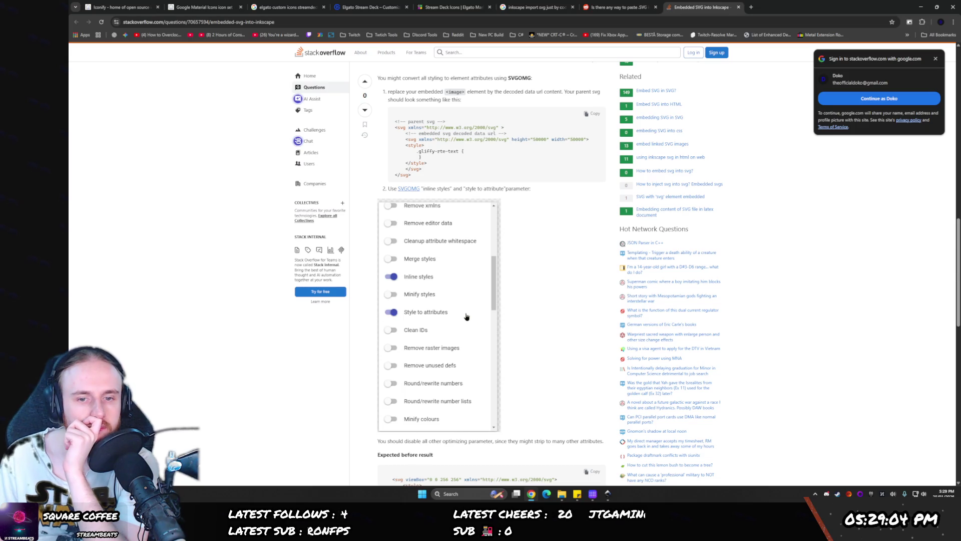
{"action": "scroll", "coordinate": [463, 309], "scroll_direction": "down", "scroll_amount": 4}
{"action": "left_click", "coordinate": [739, 7]}
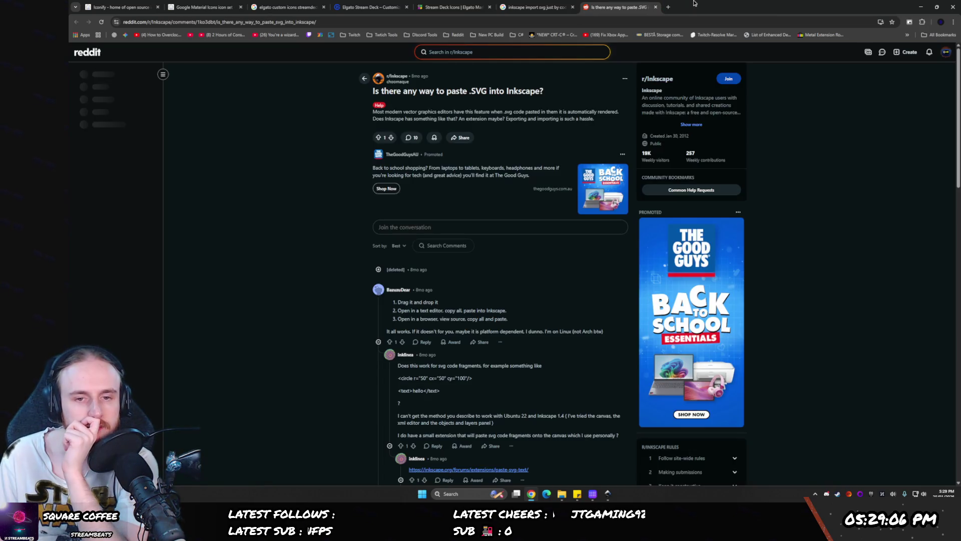
- Follow the Reddit thread's Paste SVG Text link to its GitLab project, then return to Inkscape
{"action": "scroll", "coordinate": [422, 261], "scroll_direction": "down", "scroll_amount": 4}
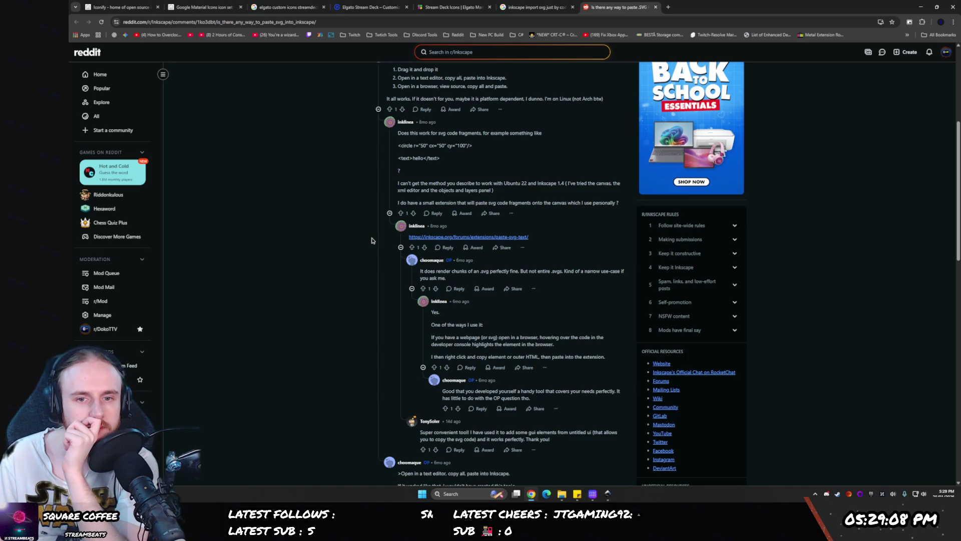
{"action": "scroll", "coordinate": [385, 241], "scroll_direction": "up", "scroll_amount": 1}
{"action": "left_click", "coordinate": [505, 296]}
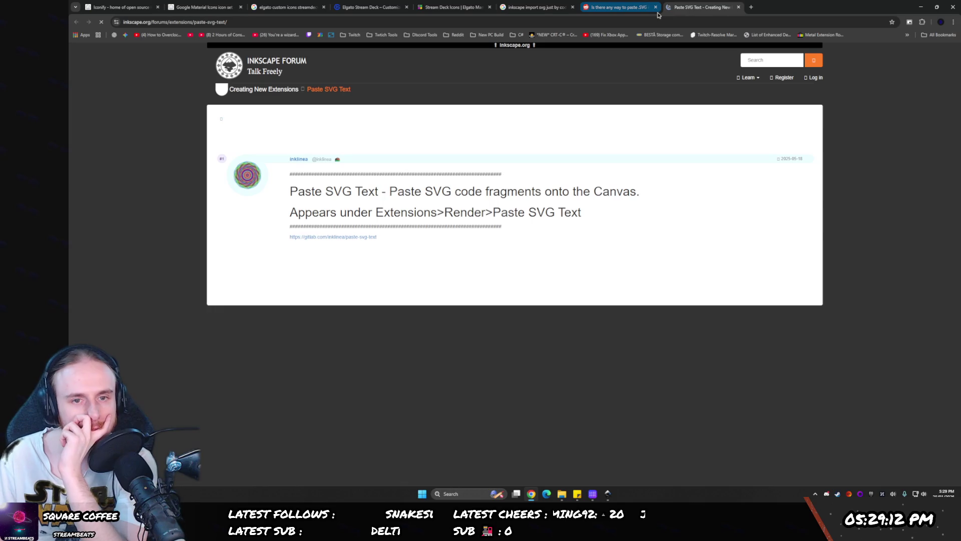
{"action": "left_click", "coordinate": [354, 237]}
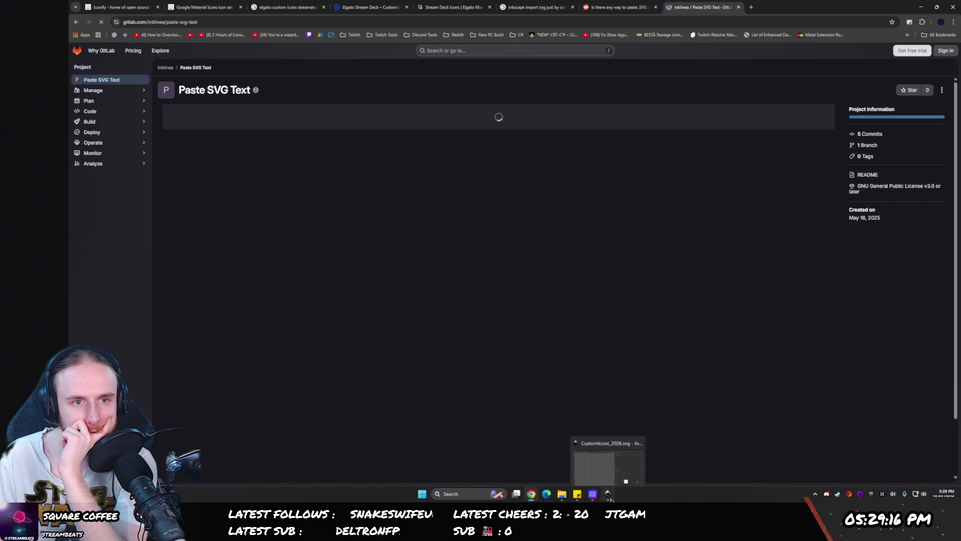
{"action": "left_click", "coordinate": [609, 494]}
{"action": "left_click", "coordinate": [195, 12]}
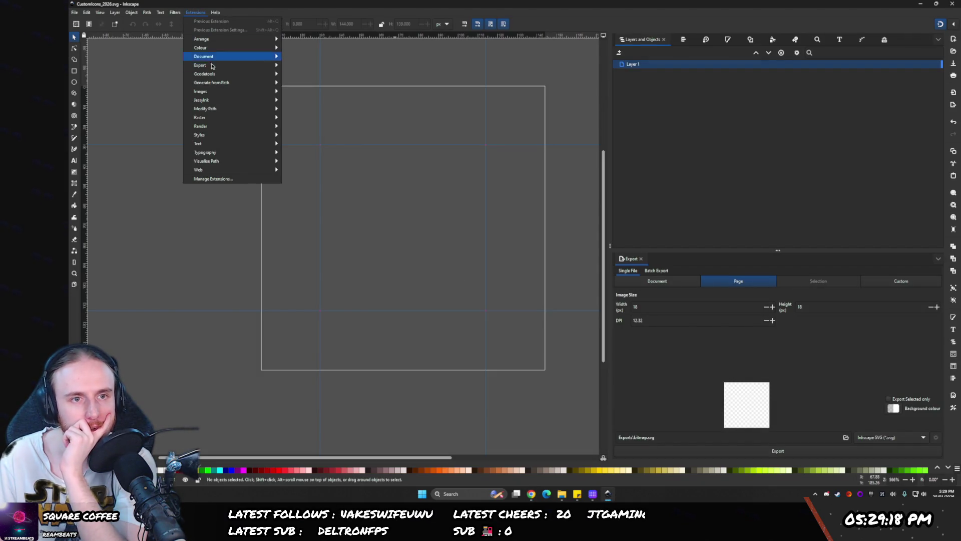
- Open Inkscape's Manage Extensions dialog, then switch back to the Paste SVG Text GitLab page
{"action": "left_click", "coordinate": [211, 176]}
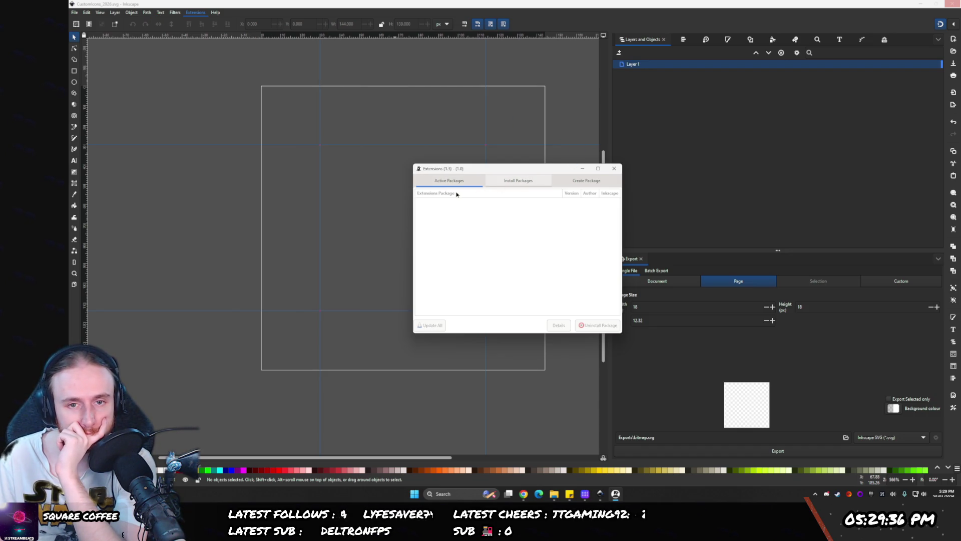
{"action": "left_click", "coordinate": [523, 493]}
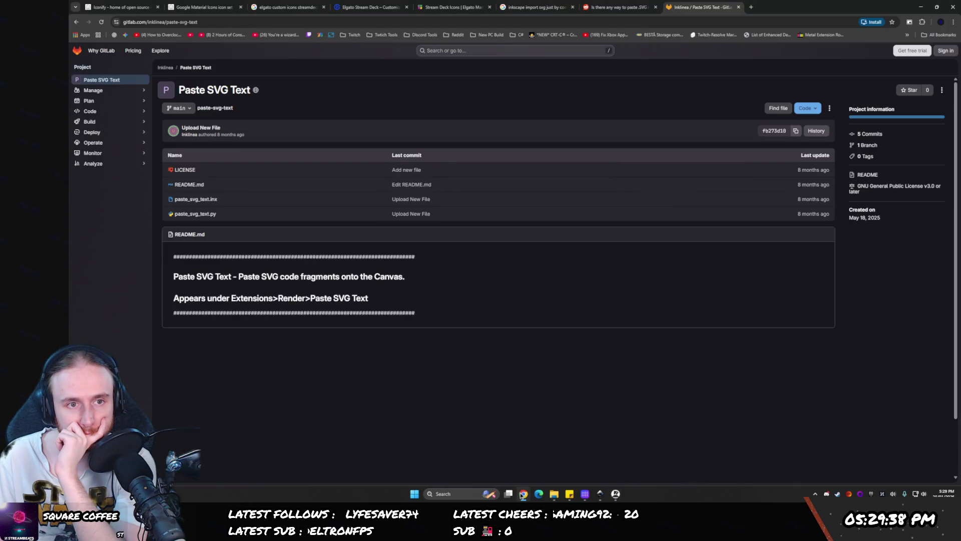
- Search Inkscape's installable extension packages for 'paste'
{"action": "left_click", "coordinate": [523, 494]}
{"action": "type", "text": "paste"}
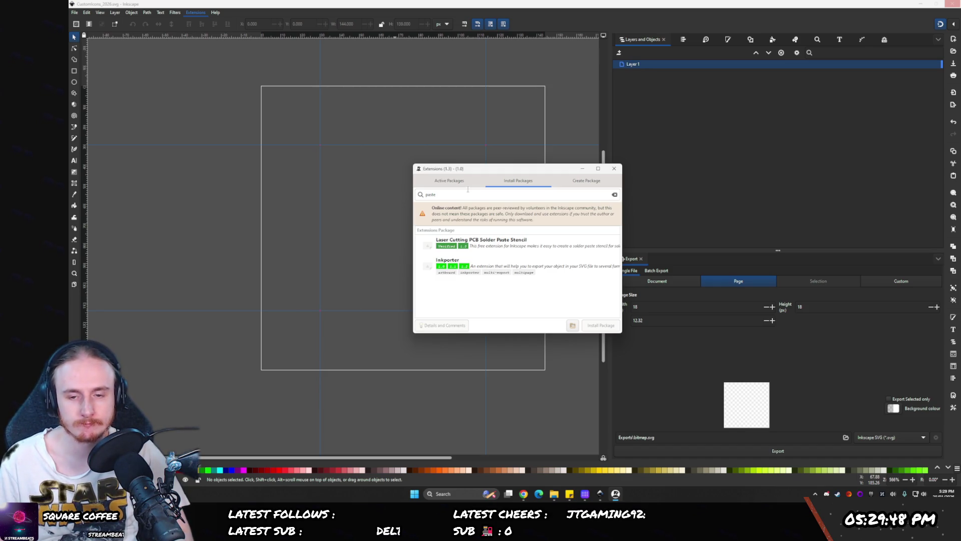
- Show the extension manager's Create Package section, then switch back to the GitLab page
{"action": "left_click", "coordinate": [578, 179]}
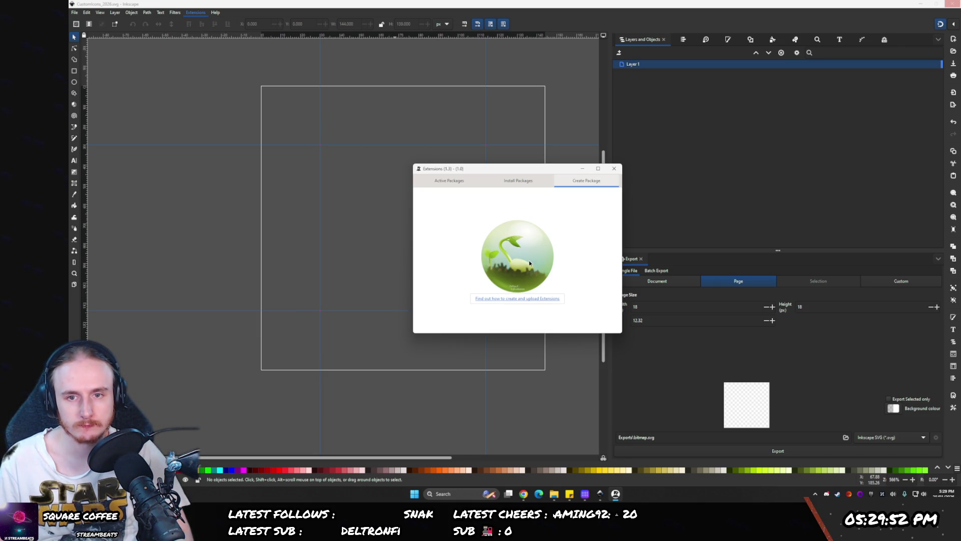
{"action": "key", "text": "alt+Tab"}
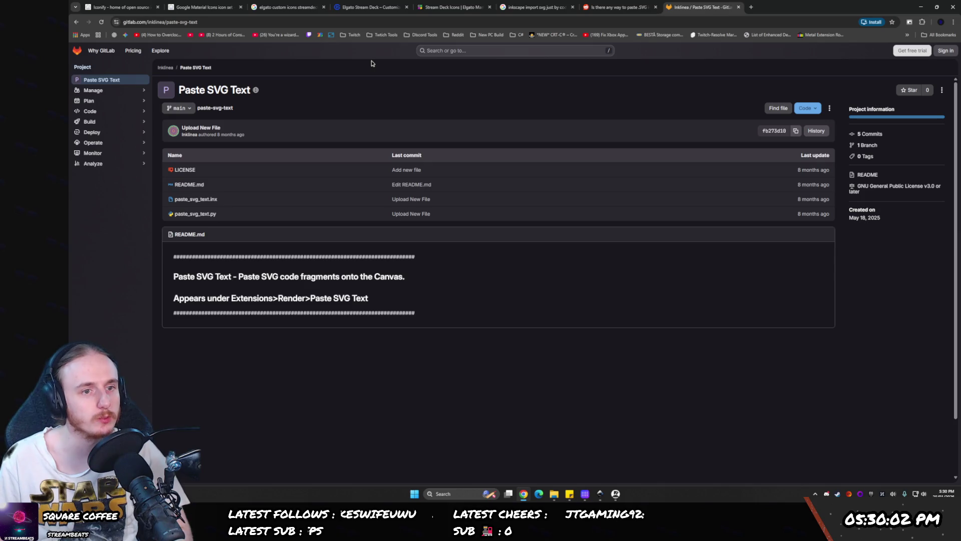
- Bring the Inkscape window back to the front and close its extension manager
{"action": "mouse_move", "coordinate": [101, 124]}
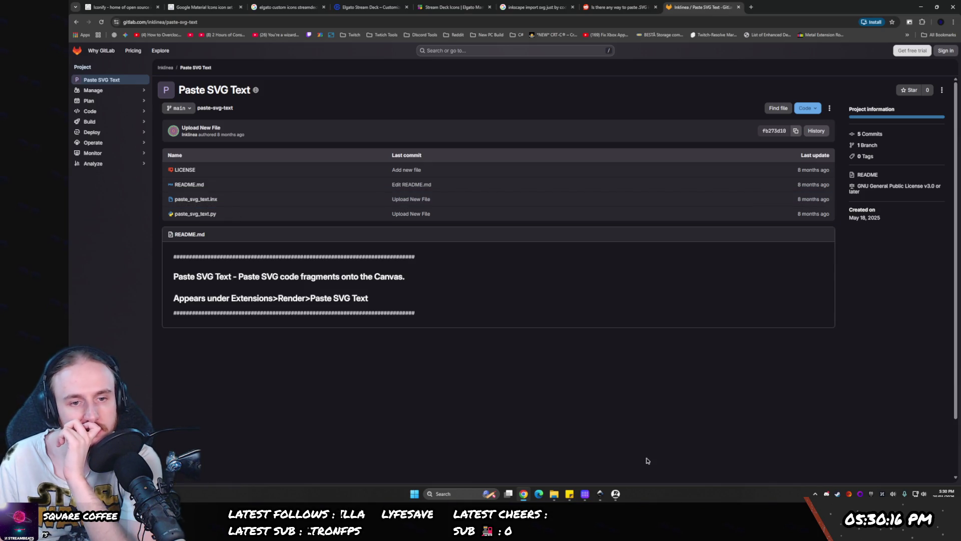
{"action": "mouse_move", "coordinate": [616, 494]}
{"action": "left_click", "coordinate": [613, 434]}
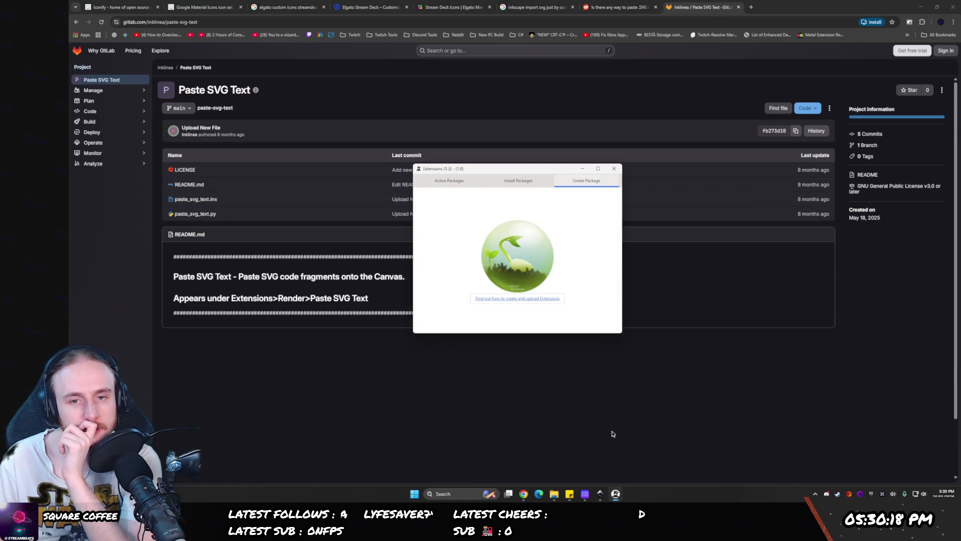
{"action": "left_click", "coordinate": [600, 494]}
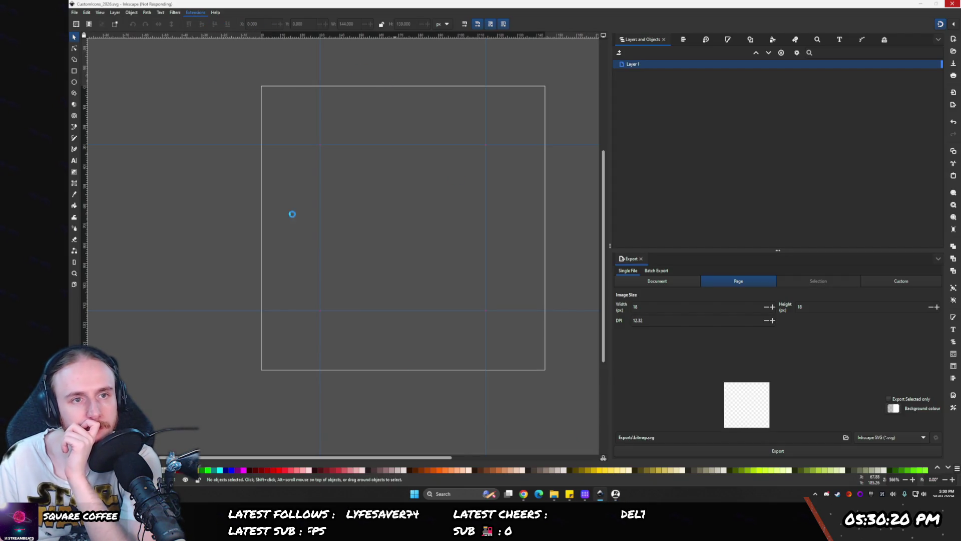
{"action": "left_click", "coordinate": [618, 170]}
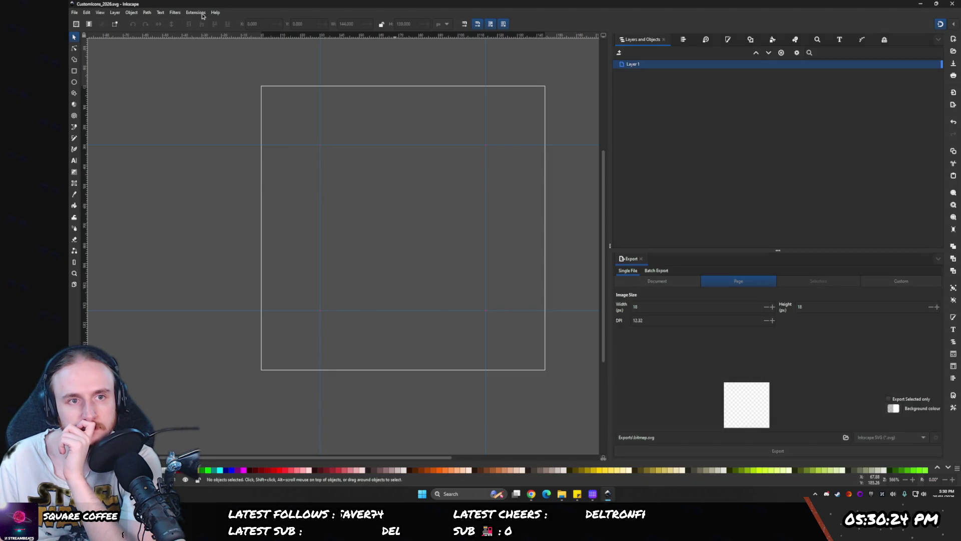
- Check the Extensions > Render submenus for Paste SVG Text, then return to its GitLab page
{"action": "left_click", "coordinate": [196, 12]}
{"action": "mouse_move", "coordinate": [211, 130]}
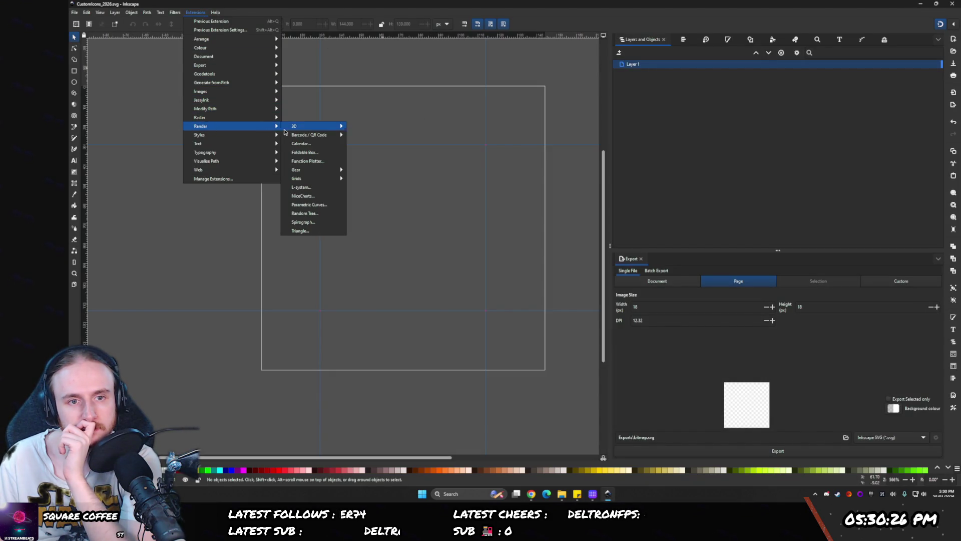
{"action": "mouse_move", "coordinate": [306, 135]}
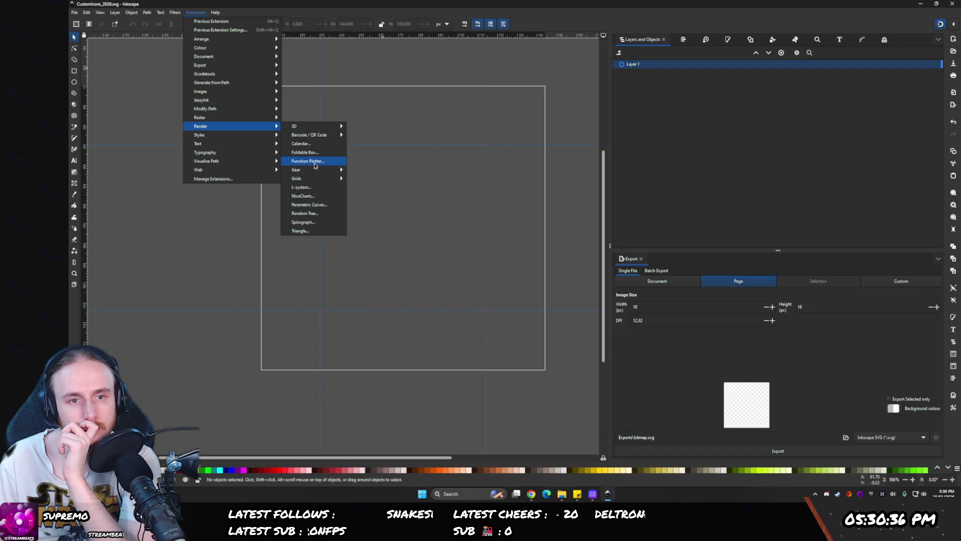
{"action": "mouse_move", "coordinate": [308, 181]}
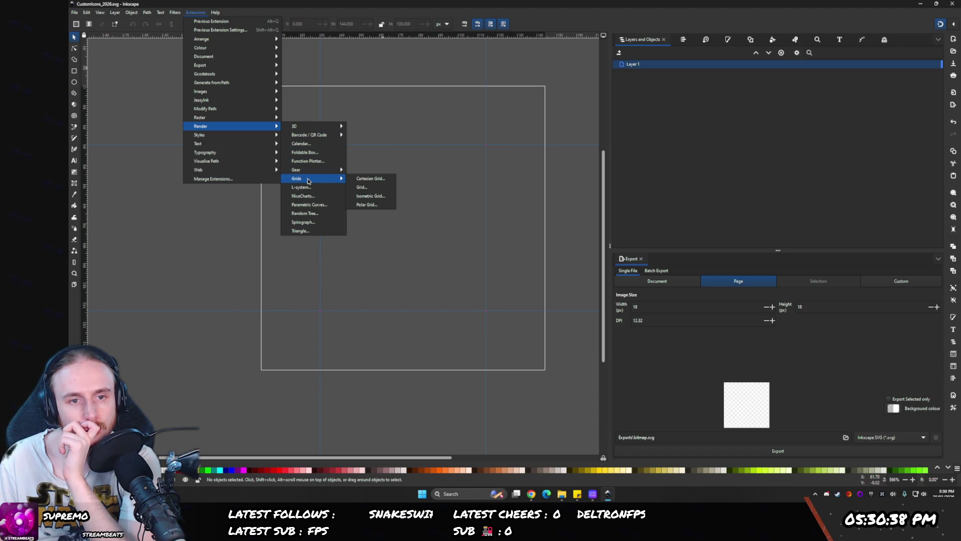
{"action": "left_click", "coordinate": [532, 495]}
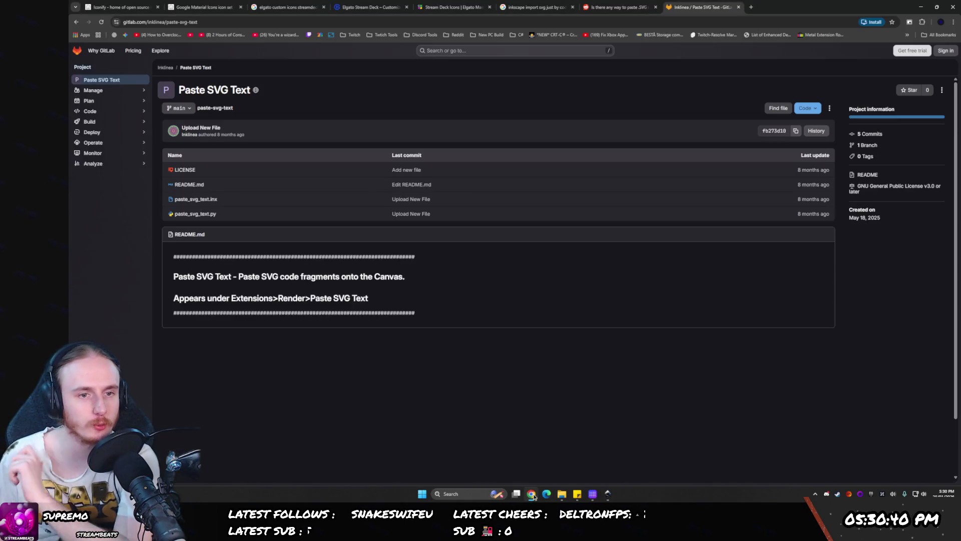
- Run a web search for the extension author's name from the GitLab page
{"action": "mouse_move", "coordinate": [103, 167]}
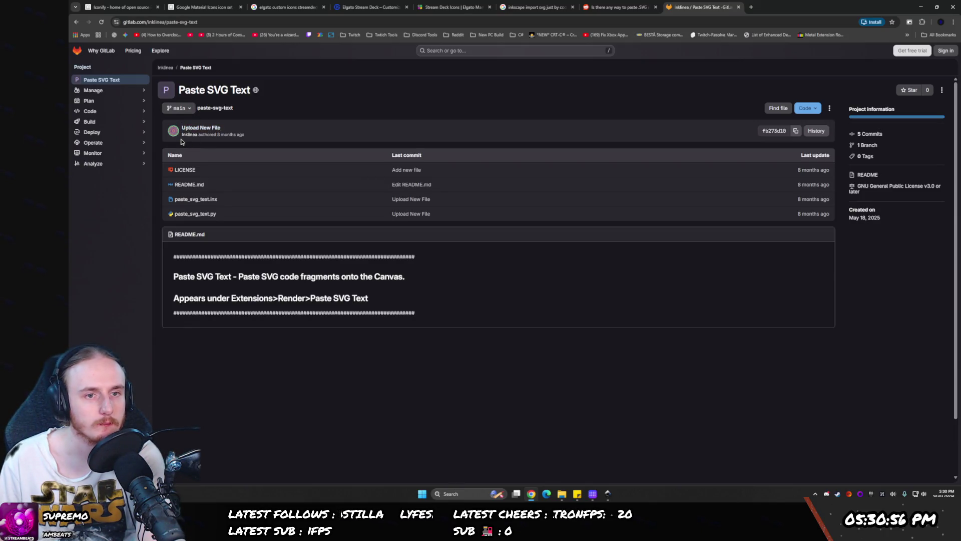
{"action": "right_click", "coordinate": [208, 126]}
{"action": "left_click", "coordinate": [220, 145]}
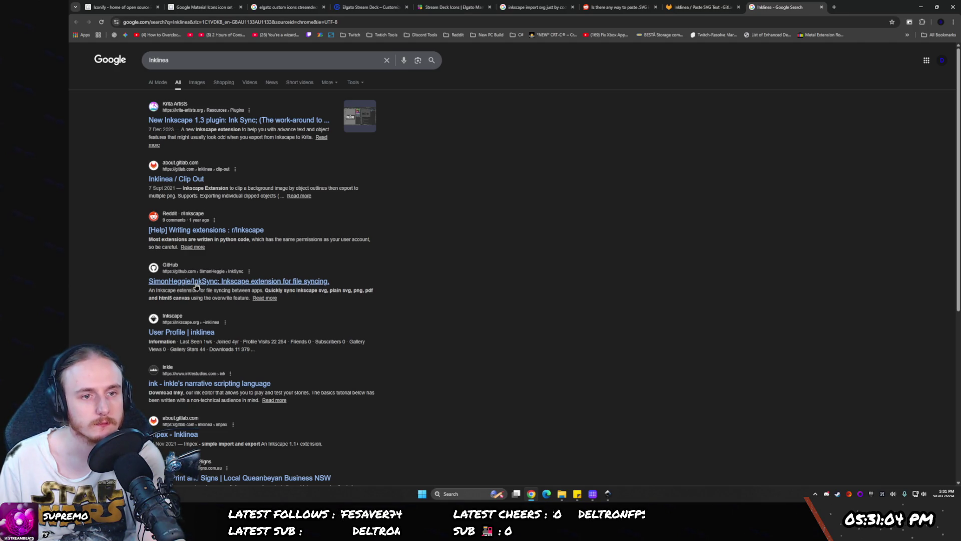
{"action": "left_click", "coordinate": [701, 7]}
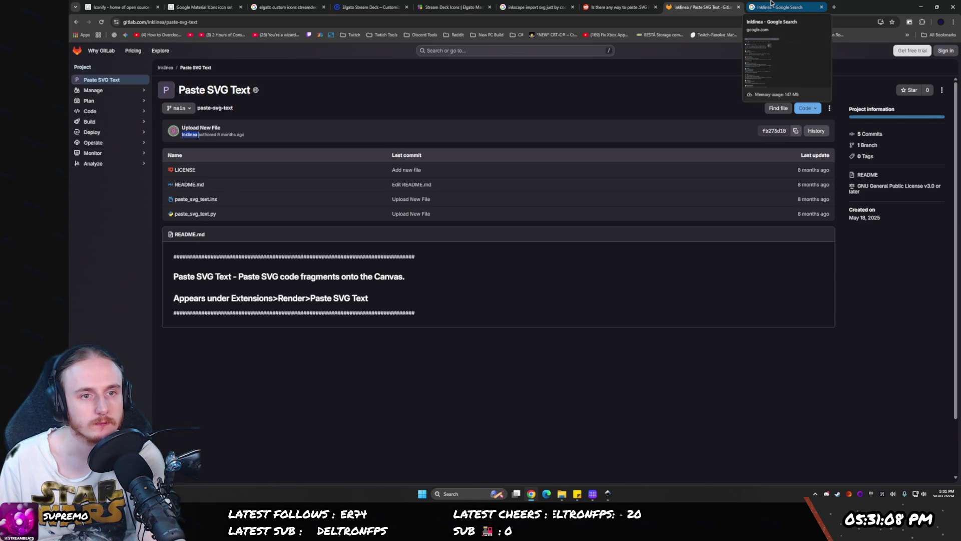
{"action": "left_click", "coordinate": [770, 5]}
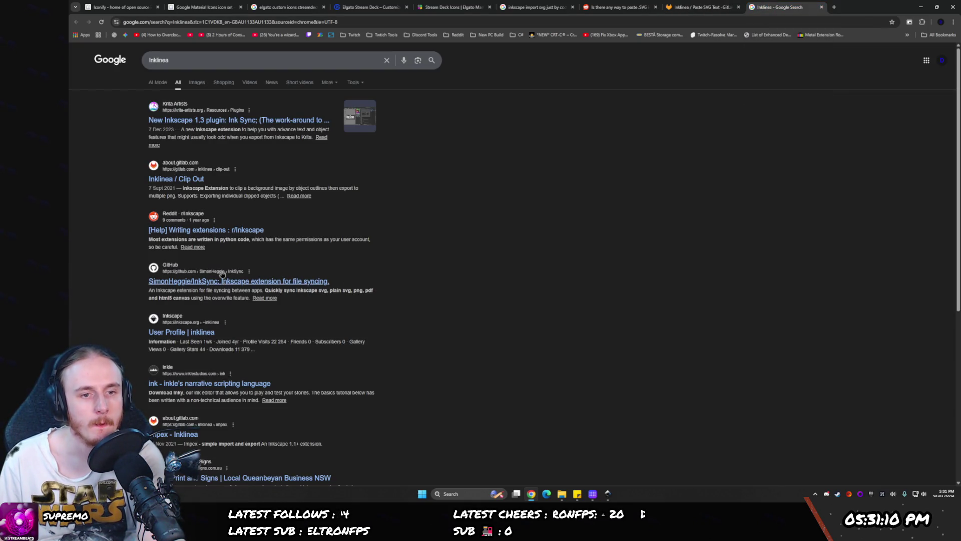
- Refine the author search by adding 'github' and submit it
{"action": "left_click", "coordinate": [185, 60]}
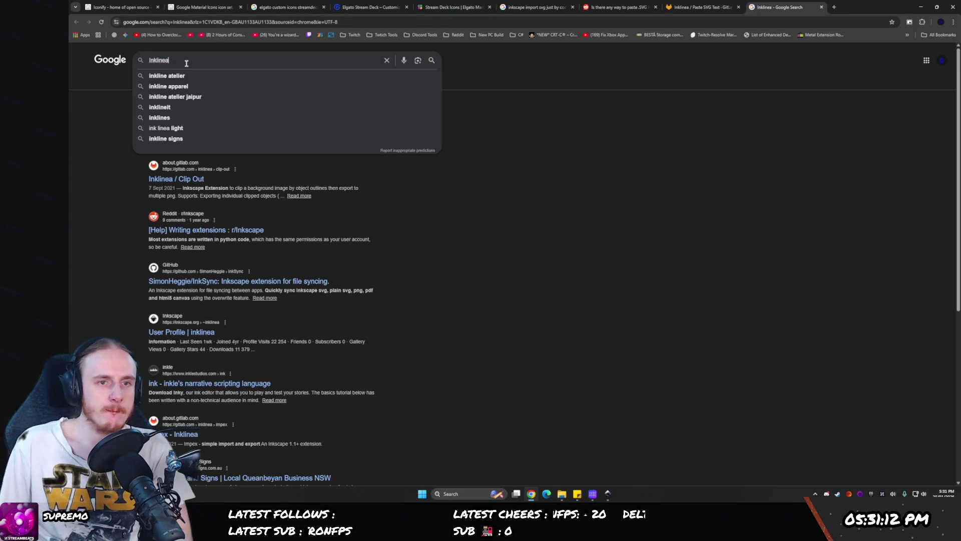
{"action": "type", "text": "github"}
{"action": "key", "text": "Return"}
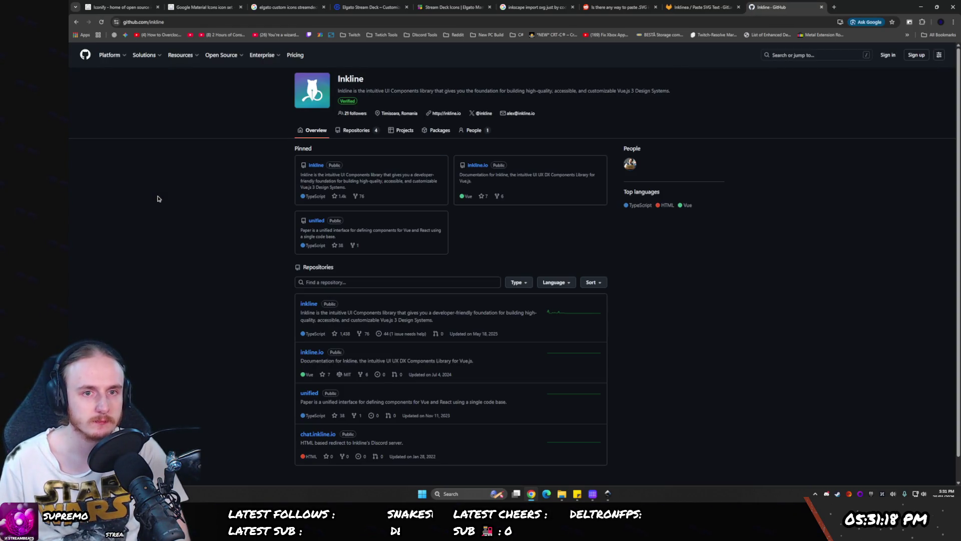
{"action": "left_click", "coordinate": [726, 4]}
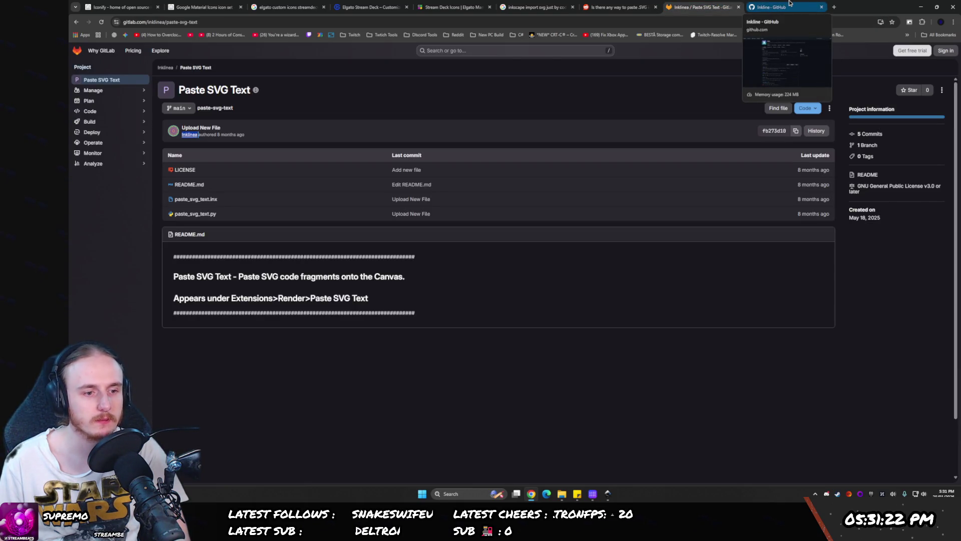
{"action": "left_click", "coordinate": [789, 4]}
- Open the author's GitHub profile and browse both the profile's and the organisation's repositories
{"action": "left_click", "coordinate": [183, 21]}
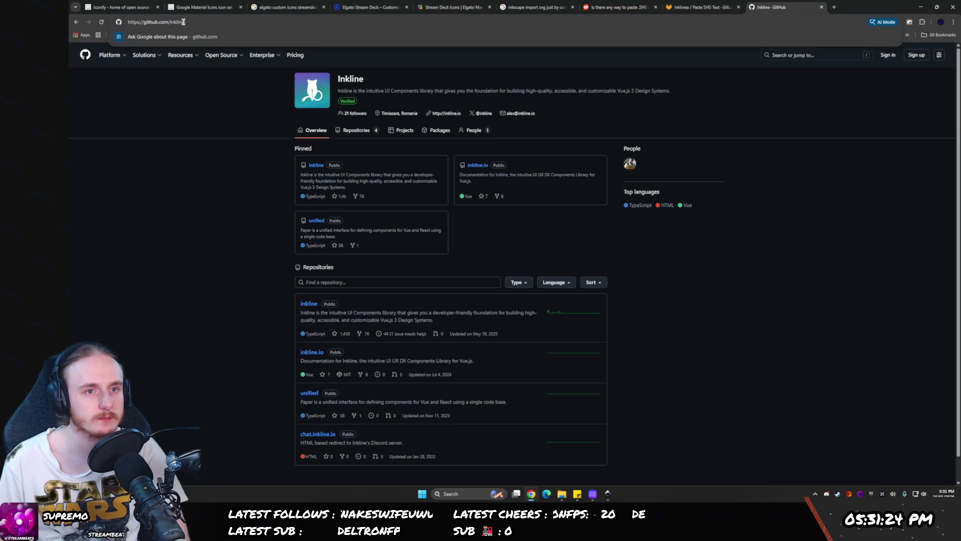
{"action": "type", "text": "a"}
{"action": "key", "text": "Return"}
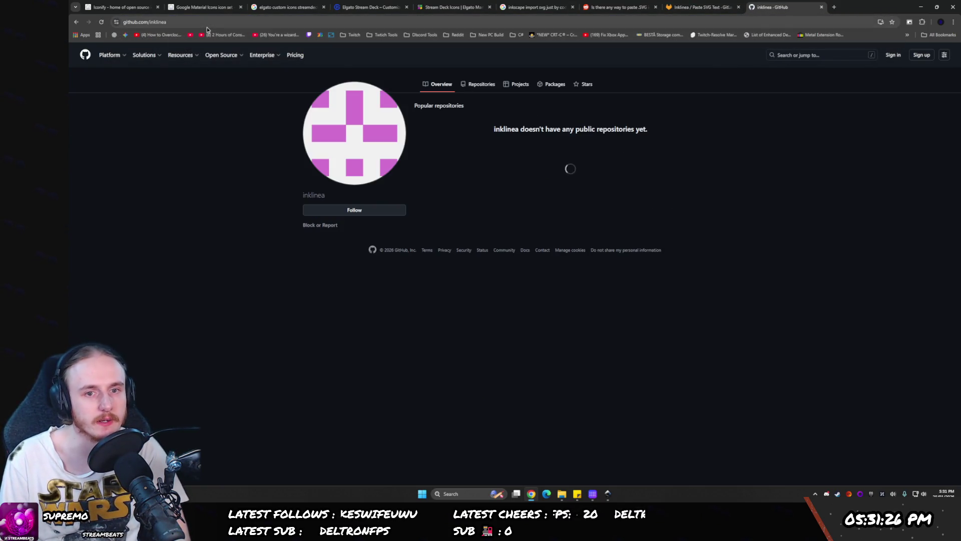
{"action": "left_click", "coordinate": [476, 85]}
{"action": "key", "text": "alt+Left"}
{"action": "key", "text": "alt+Left"}
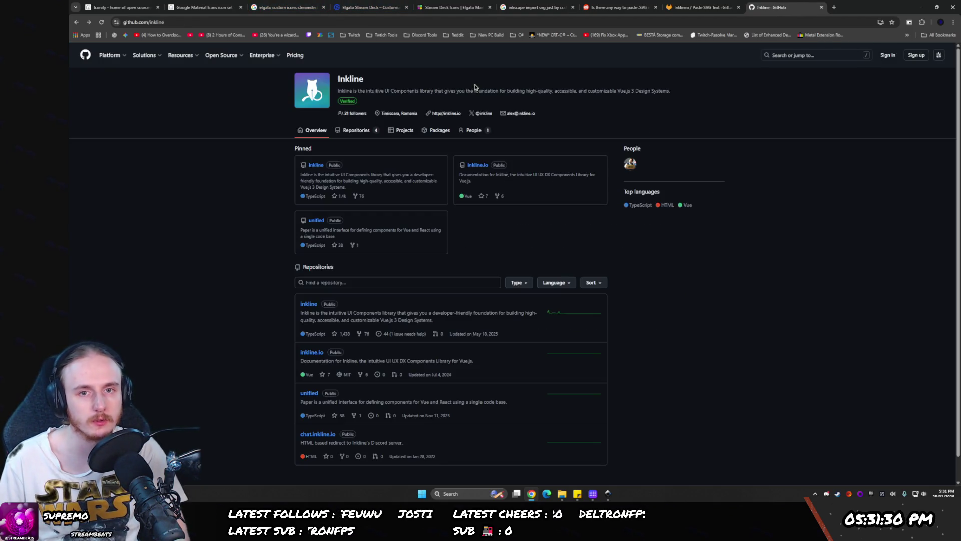
{"action": "left_click", "coordinate": [356, 131]}
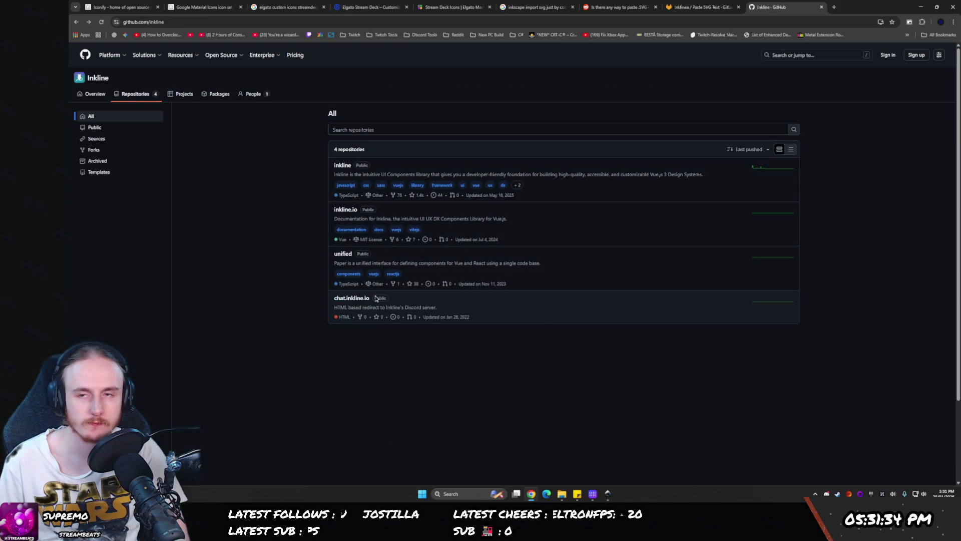
{"action": "key", "text": "alt+Left"}
- Search for the copied 'Paste SVG Text' title plus the author's name, then close the results tab
{"action": "key", "text": "ctrl+shift+Tab"}
{"action": "left_click_drag", "start_coordinate": [239, 85], "coordinate": [189, 89]}
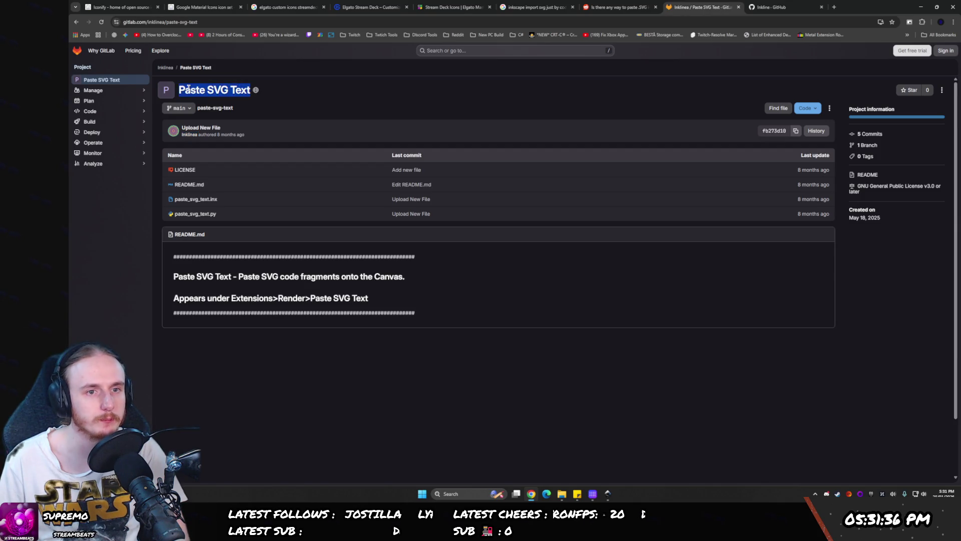
{"action": "key", "text": "ctrl+c"}
{"action": "left_click", "coordinate": [773, 7]}
{"action": "left_click", "coordinate": [748, 23]}
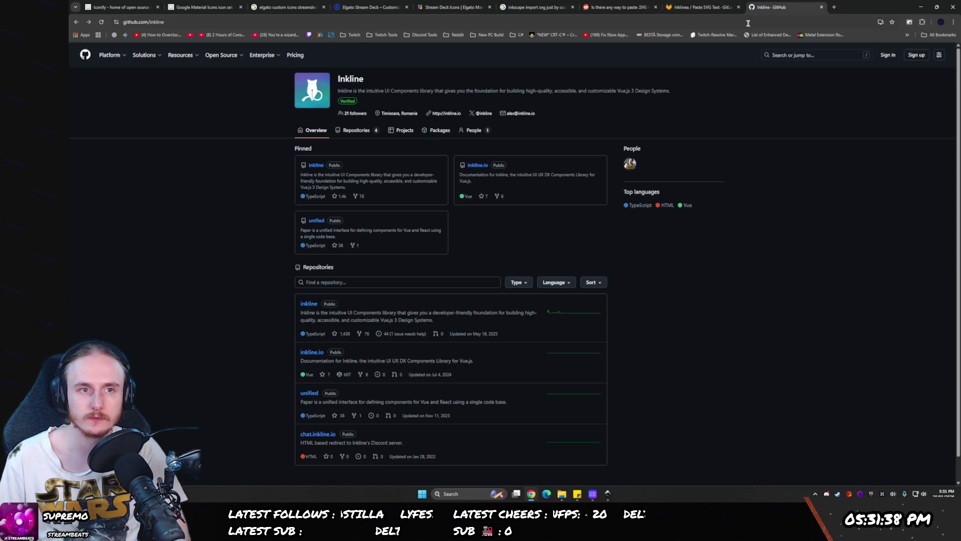
{"action": "key", "text": "ctrl+v"}
{"action": "type", "text": "inklinea"}
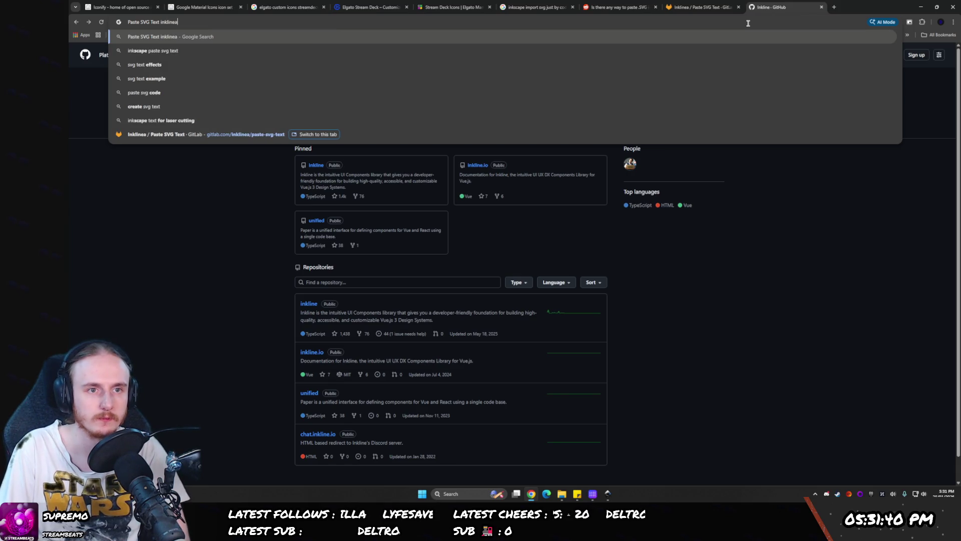
{"action": "key", "text": "Return"}
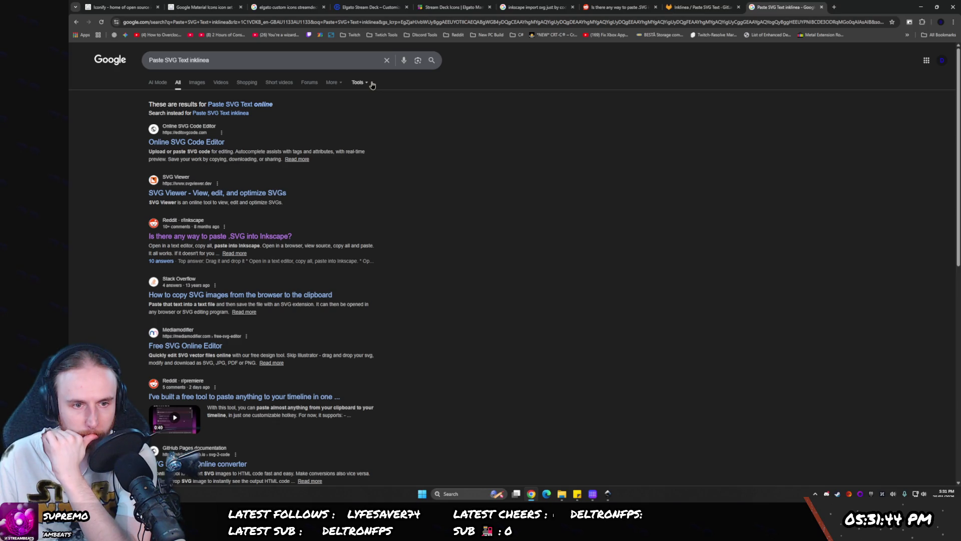
{"action": "middle_click", "coordinate": [794, 4]}
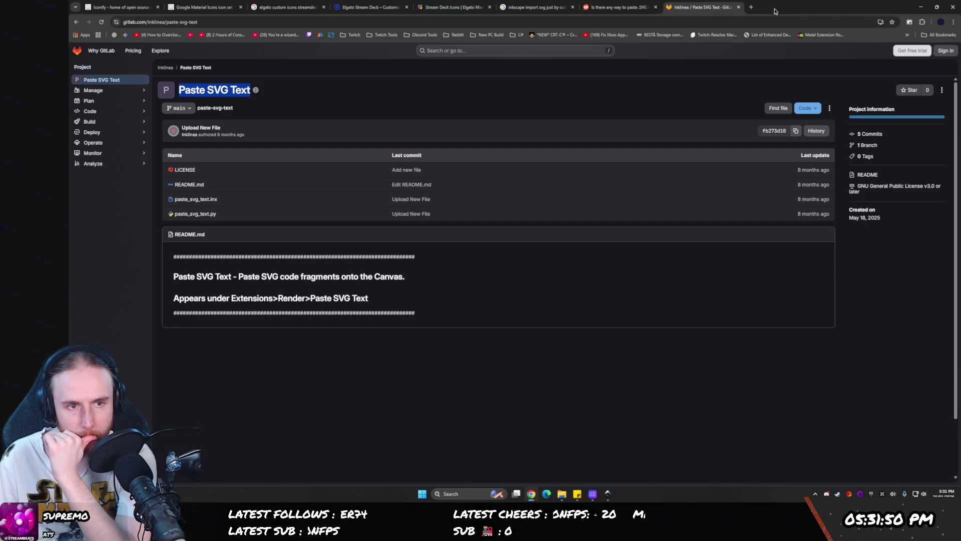
- Download the Paste SVG Text source as paste-svg-text-main.zip, then bring Inkscape back
{"action": "left_click", "coordinate": [189, 184]}
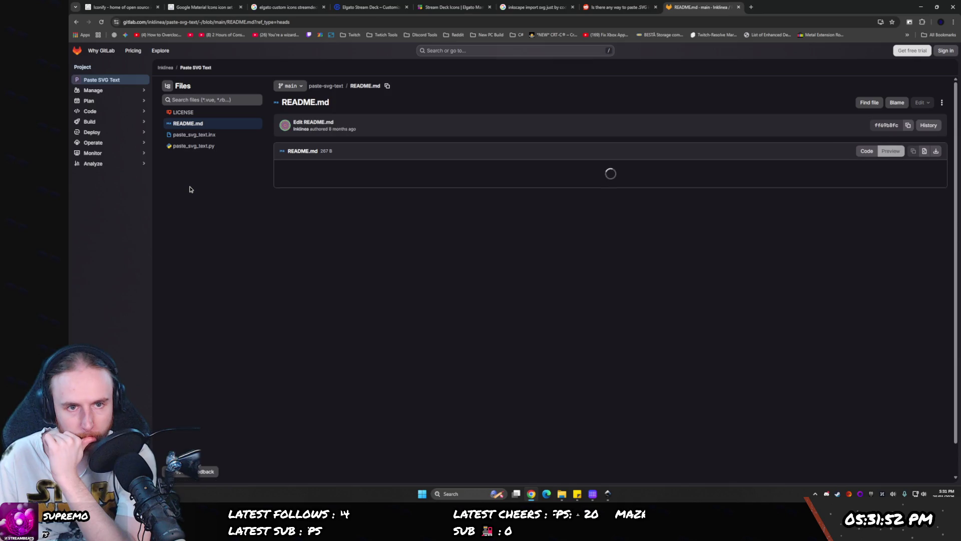
{"action": "key", "text": "alt+Left"}
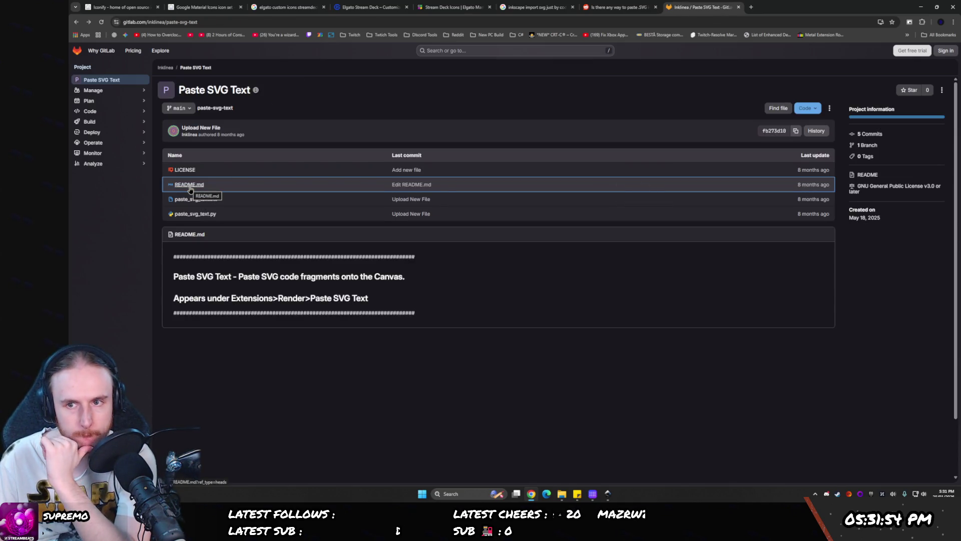
{"action": "left_click", "coordinate": [808, 107]}
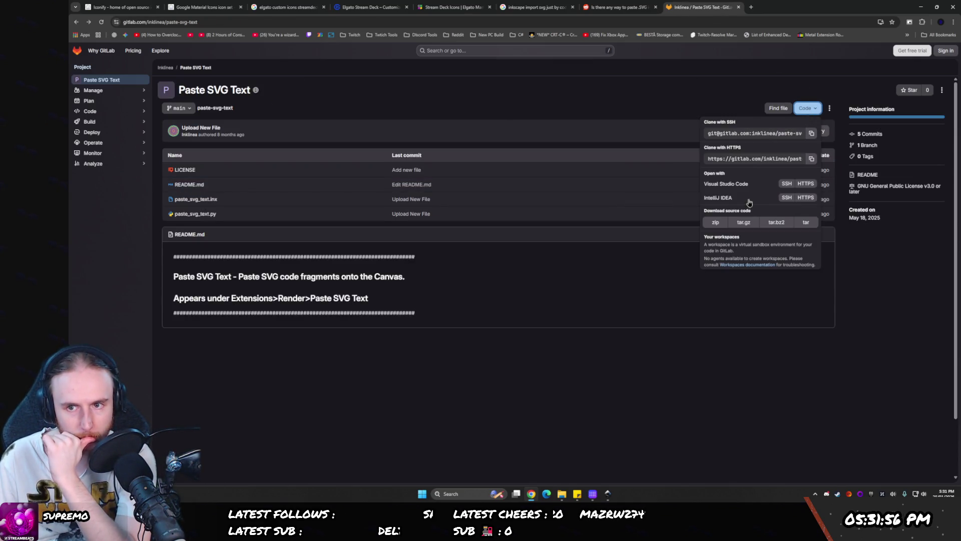
{"action": "left_click", "coordinate": [714, 228]}
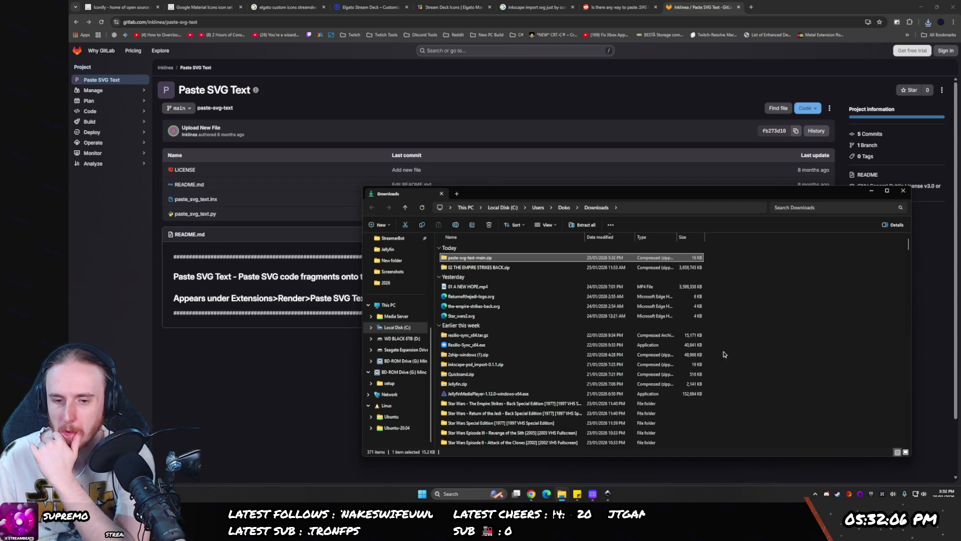
{"action": "left_click", "coordinate": [608, 494]}
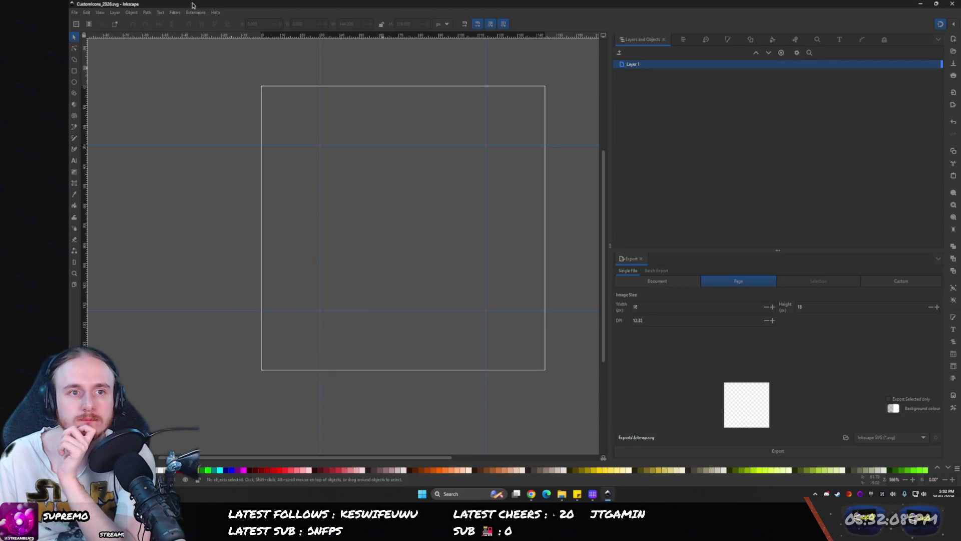
- Choose Extensions > Manage Extensions... to open the extension manager
{"action": "left_click", "coordinate": [196, 12]}
{"action": "left_click", "coordinate": [202, 178]}
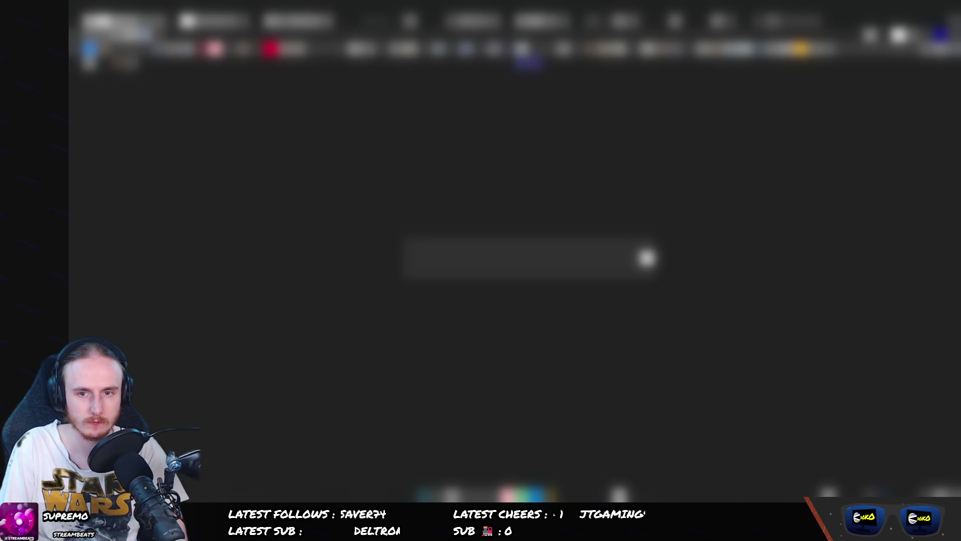
{"action": "key", "text": "shift+Return"}
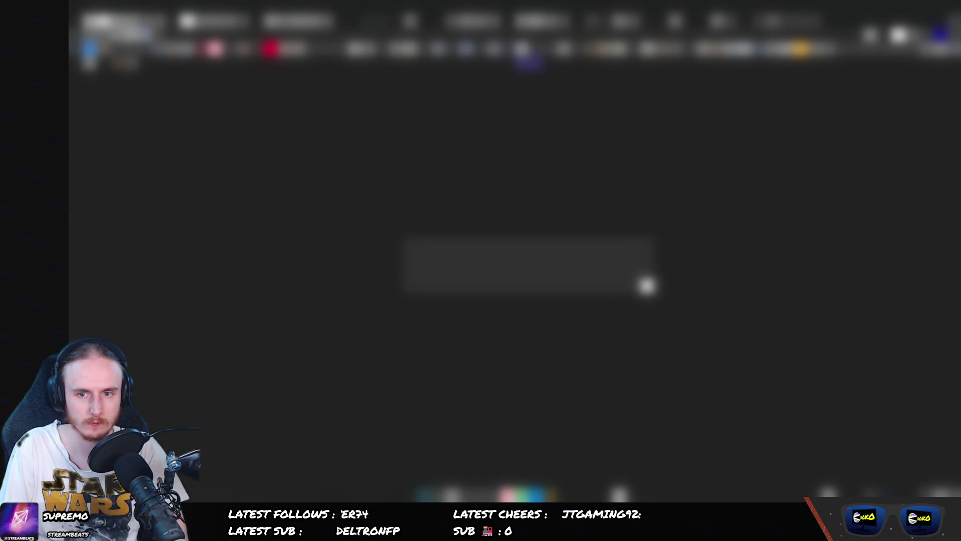
{"action": "key", "text": "Return"}
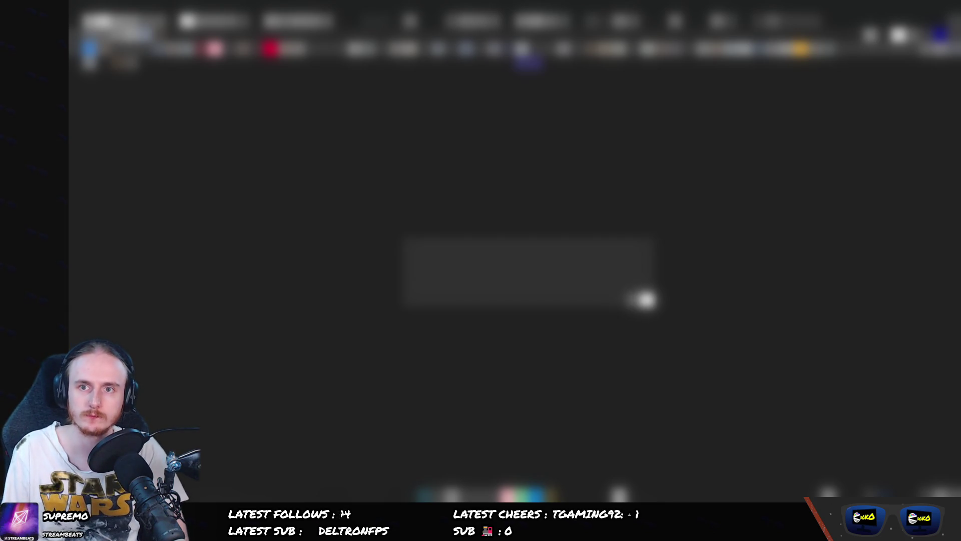
{"action": "key", "text": "ctrl+w"}
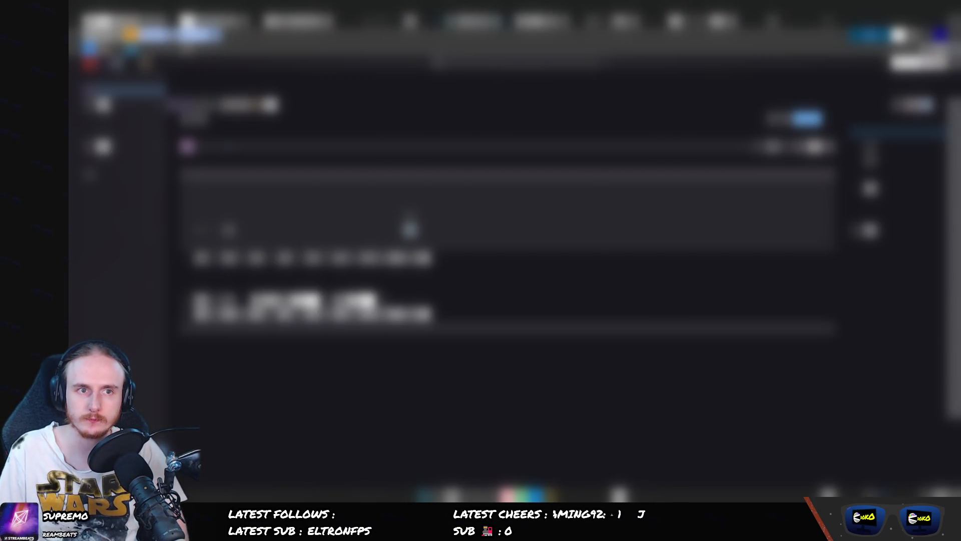
{"action": "key", "text": "shift+Return"}
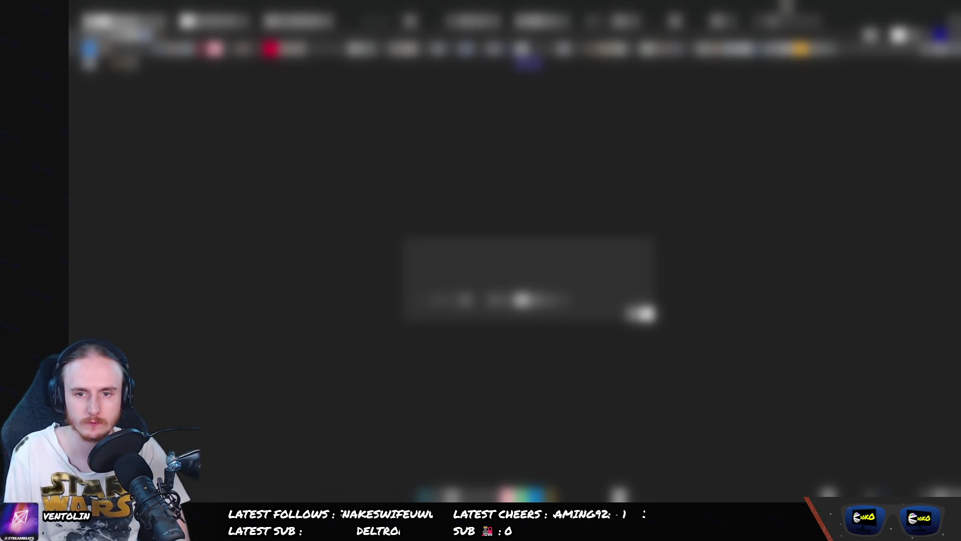
{"action": "left_click", "coordinate": [644, 314]}
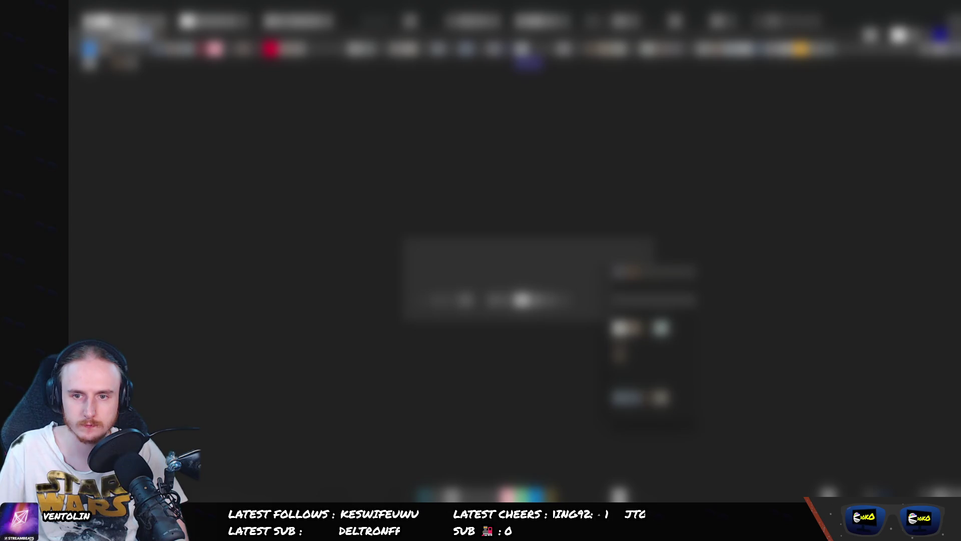
{"action": "left_click", "coordinate": [651, 286]}
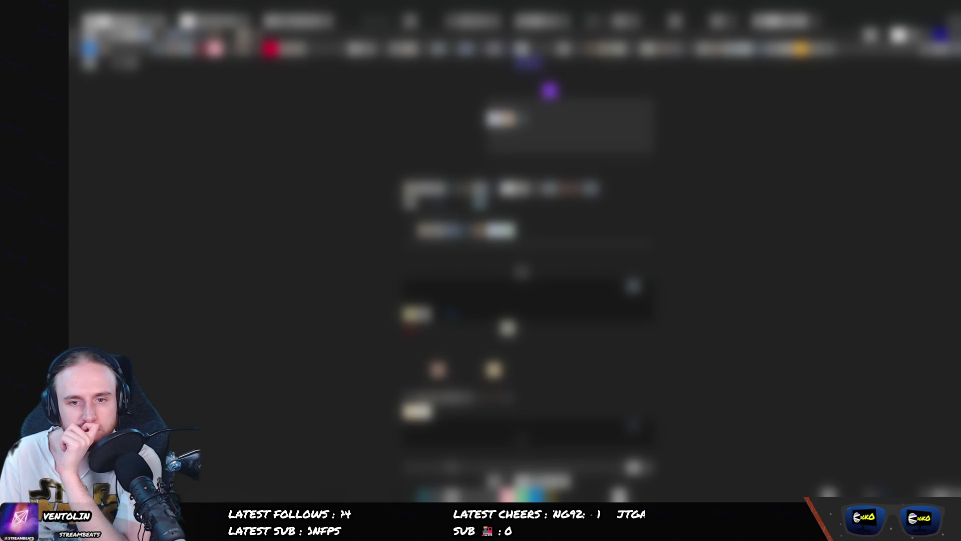
- Scroll the browser's settings page and briefly switch to Inkscape and back
{"action": "scroll", "coordinate": [524, 250], "scroll_direction": "down", "scroll_amount": 10}
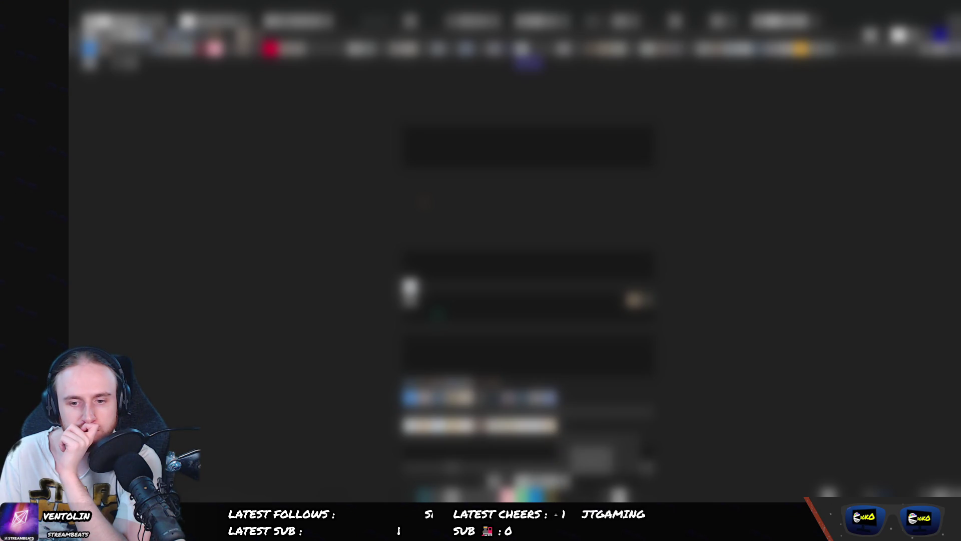
{"action": "key", "text": "alt+Tab"}
{"action": "key", "text": "alt+Tab"}
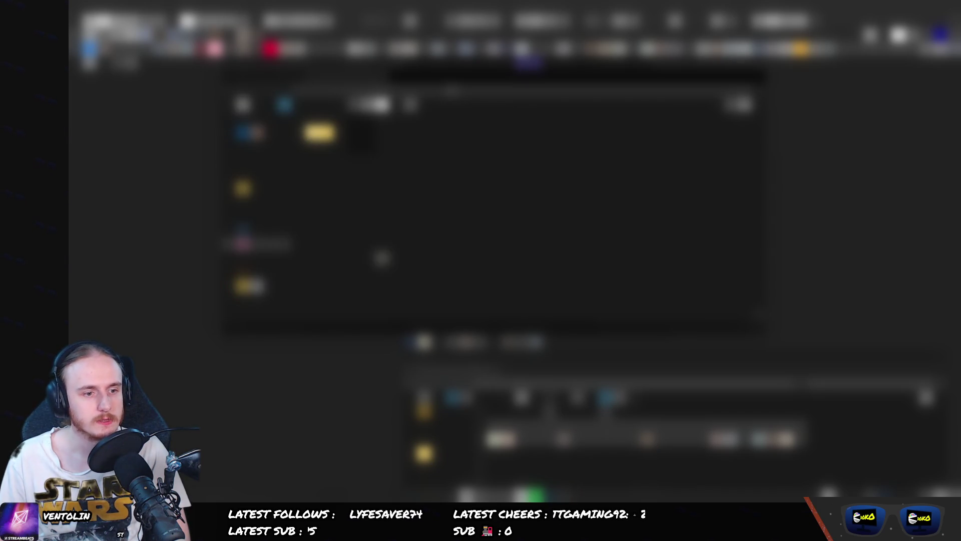
- Pick an entry from a File Explorer toolbar dropdown's flyout
{"action": "left_click", "coordinate": [361, 160]}
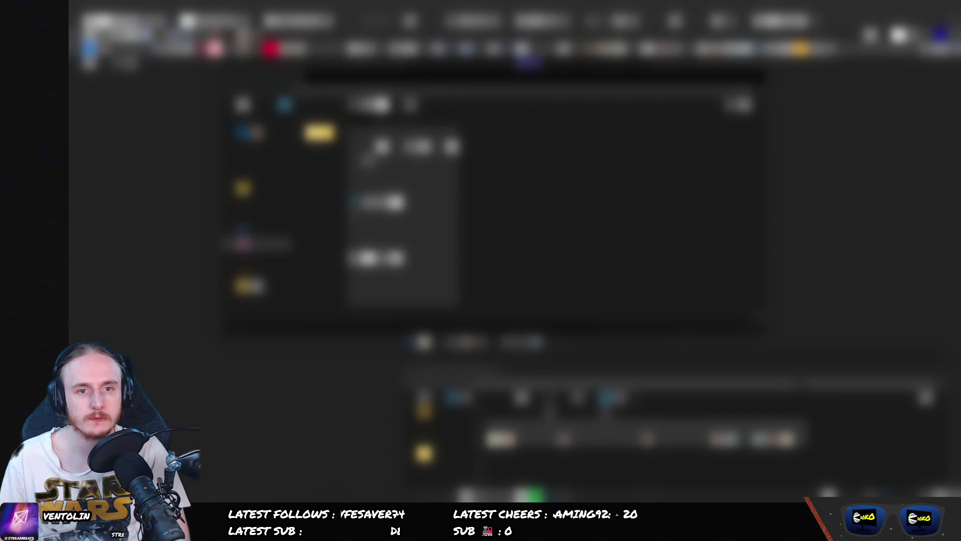
{"action": "left_click", "coordinate": [493, 205]}
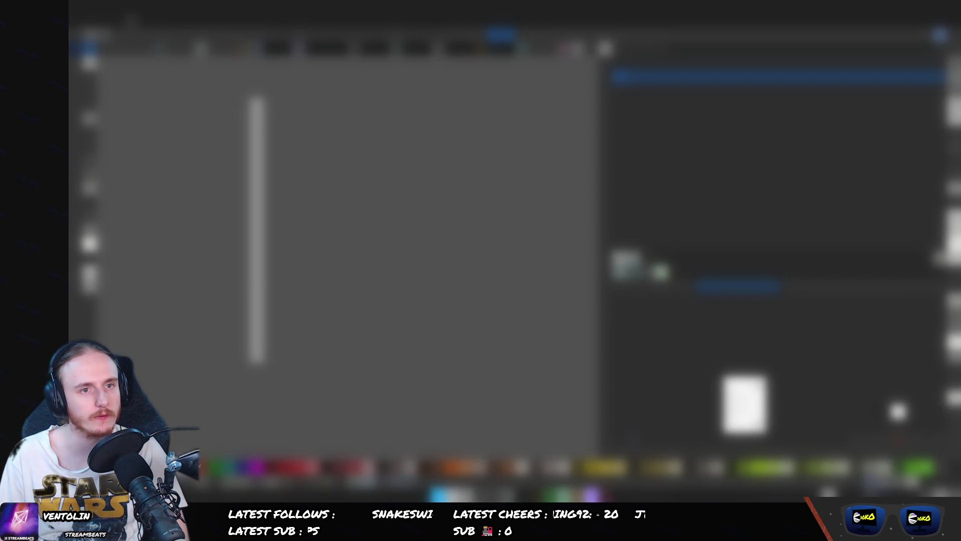
{"action": "left_click", "coordinate": [228, 35]}
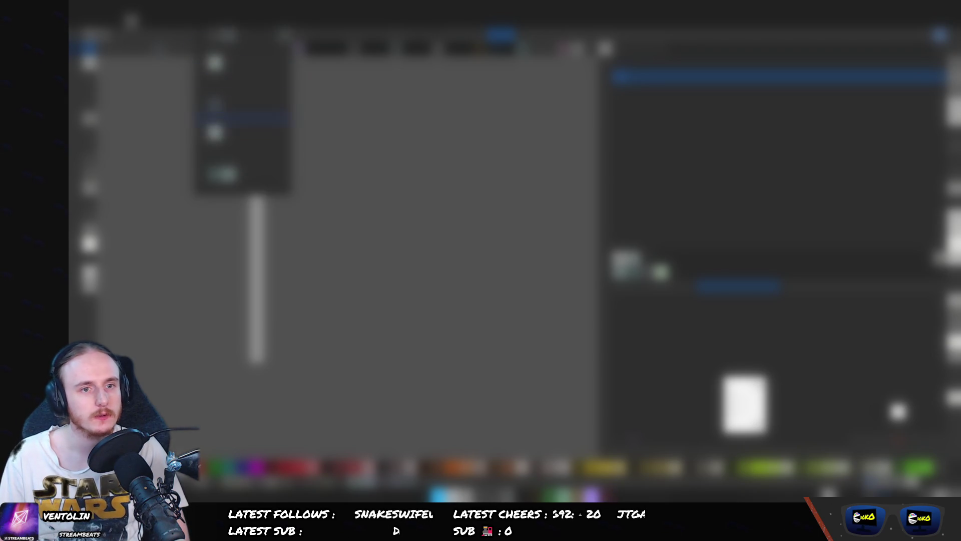
{"action": "mouse_move", "coordinate": [240, 146]}
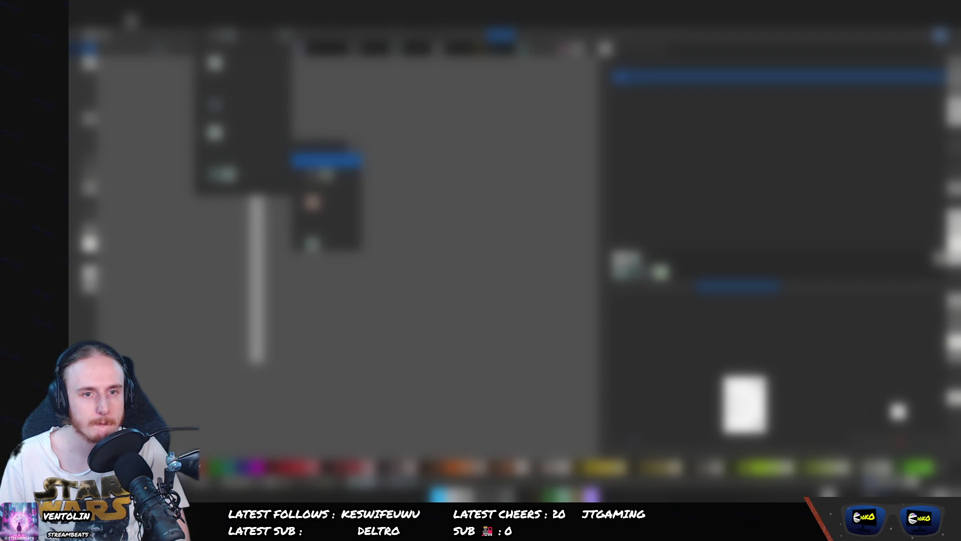
{"action": "mouse_move", "coordinate": [325, 145]}
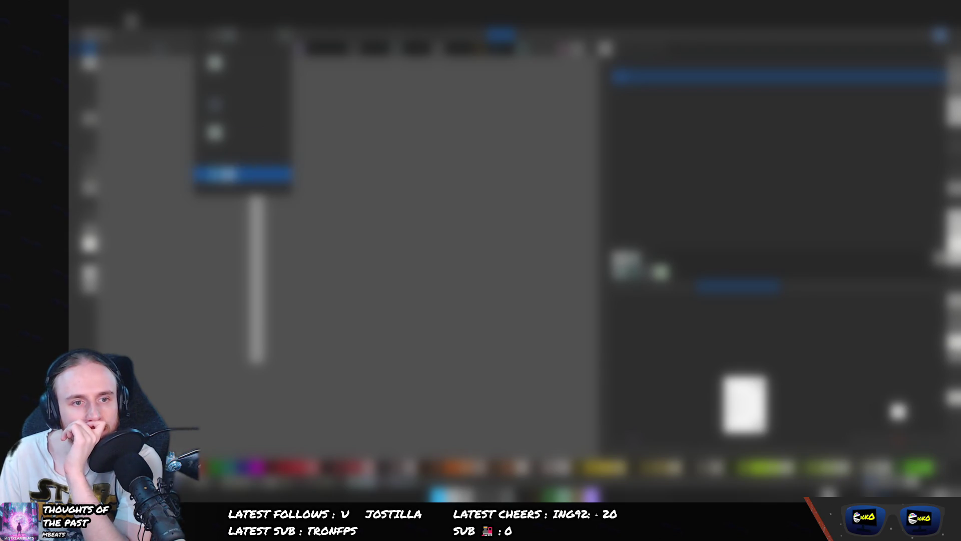
{"action": "left_click", "coordinate": [230, 173]}
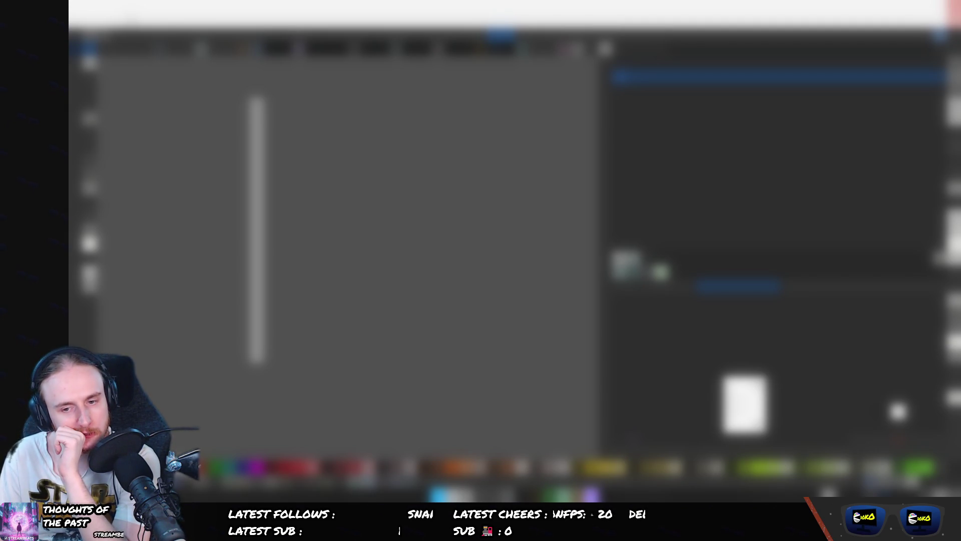
{"action": "key", "text": "alt+Tab"}
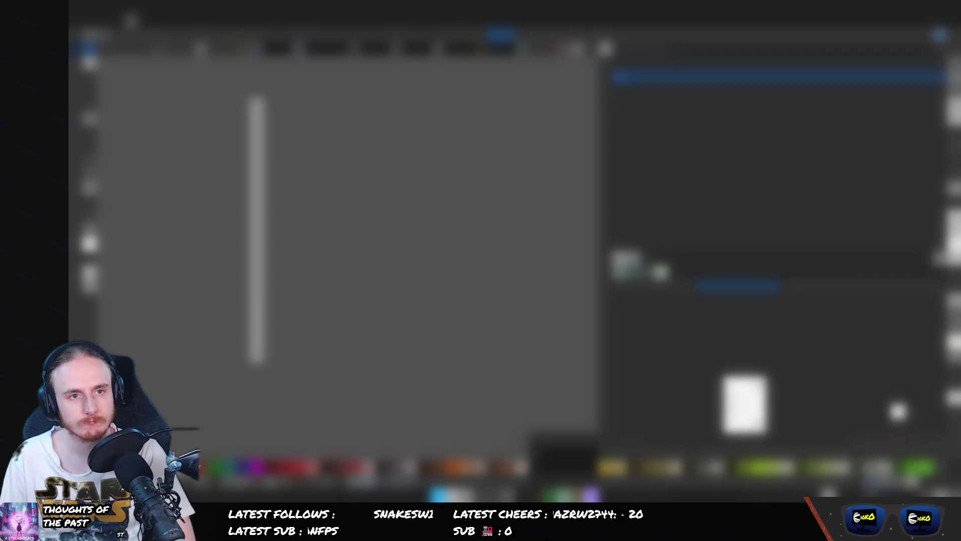
{"action": "left_click", "coordinate": [283, 39]}
- Leave Inkscape's menu and switch to the blurred web browser page
{"action": "mouse_move", "coordinate": [241, 173]}
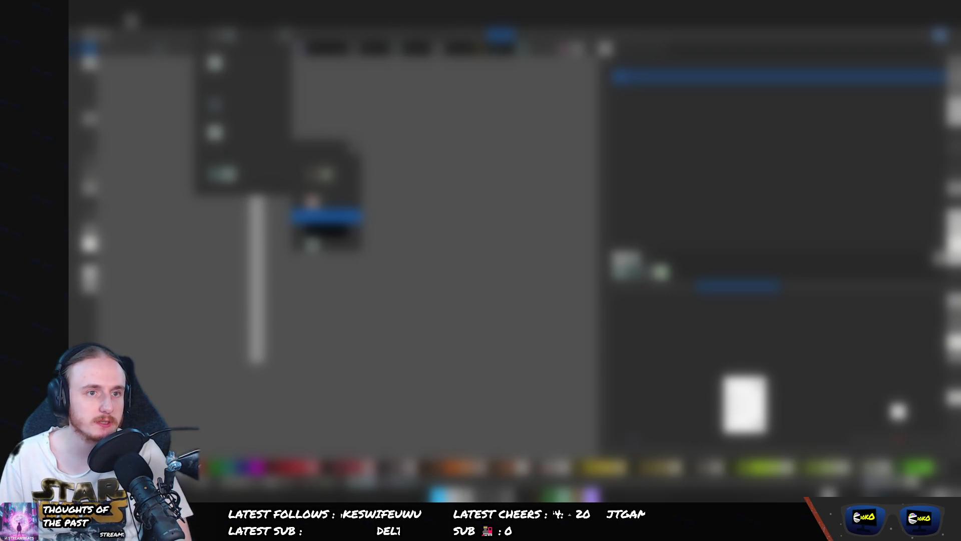
{"action": "key", "text": "alt+Tab"}
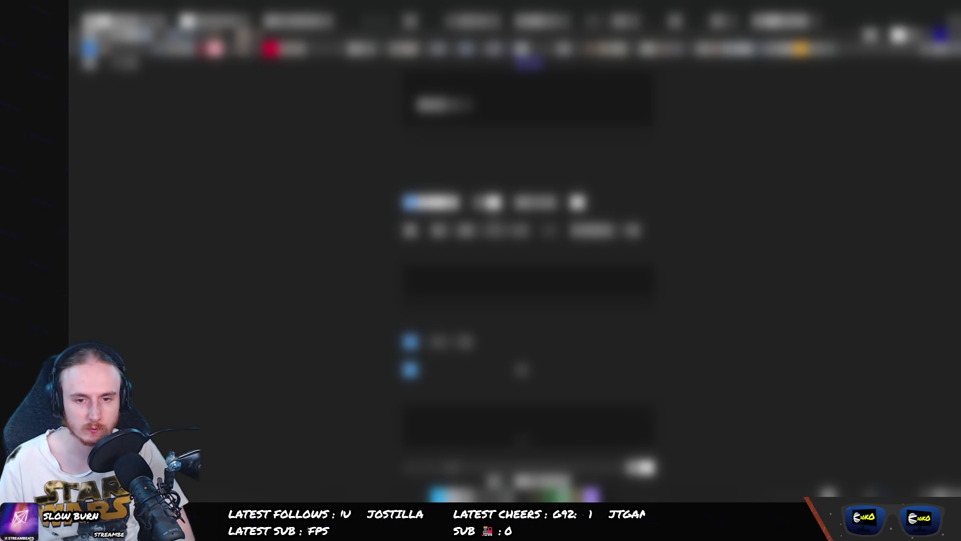
- Scroll the settings page and choose an item in the file dialog
{"action": "scroll", "coordinate": [525, 250], "scroll_direction": "down", "scroll_amount": 5}
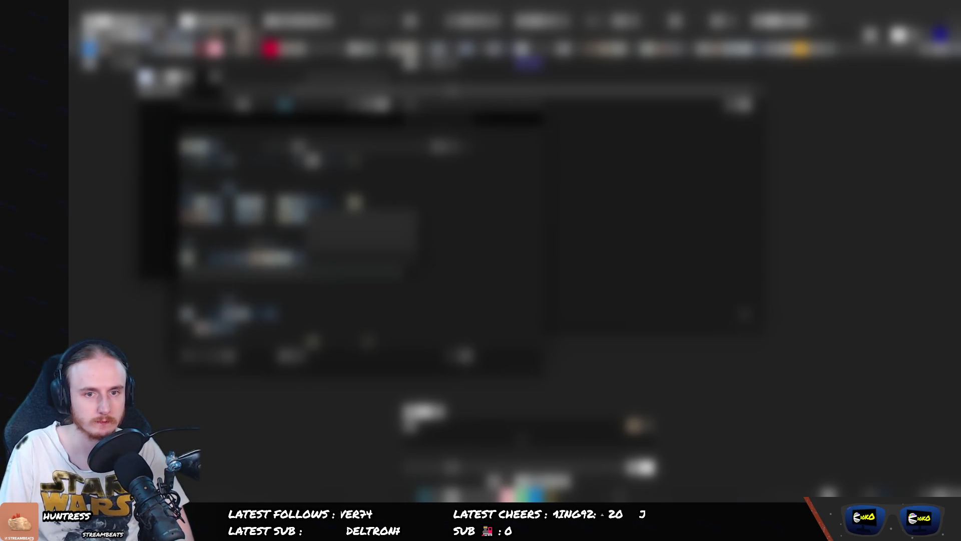
{"action": "left_click", "coordinate": [300, 145]}
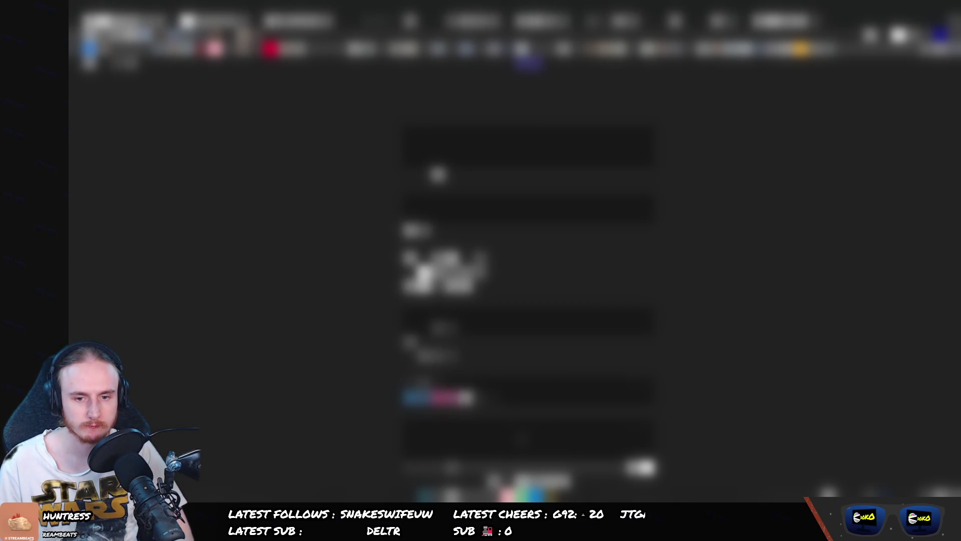
- Select an item in the file dialog to bring up the thumbnail popup panel
{"action": "left_click", "coordinate": [438, 174]}
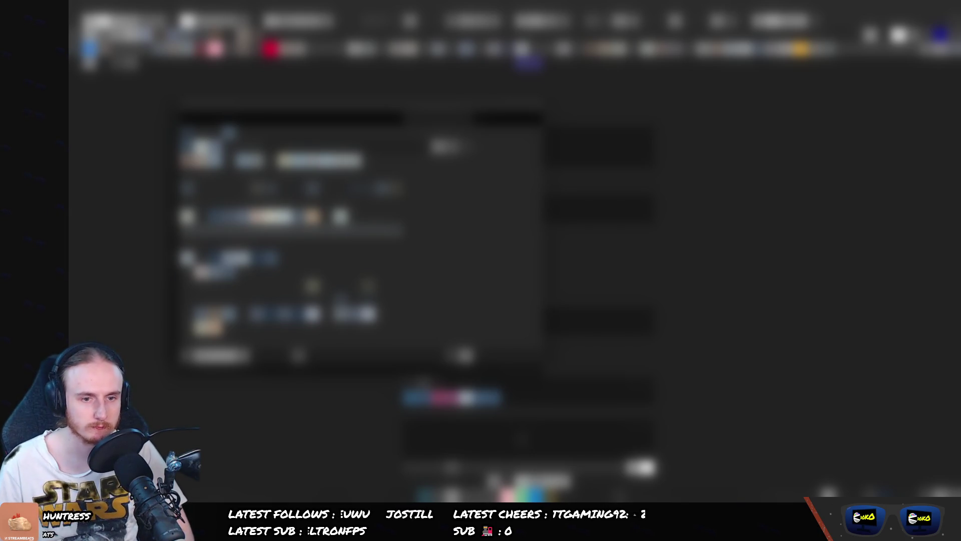
- Close both thumbnail popups and return to the blurred settings list
{"action": "scroll", "coordinate": [327, 250], "scroll_direction": "down", "scroll_amount": 3}
{"action": "scroll", "coordinate": [327, 288], "scroll_direction": "down", "scroll_amount": 3}
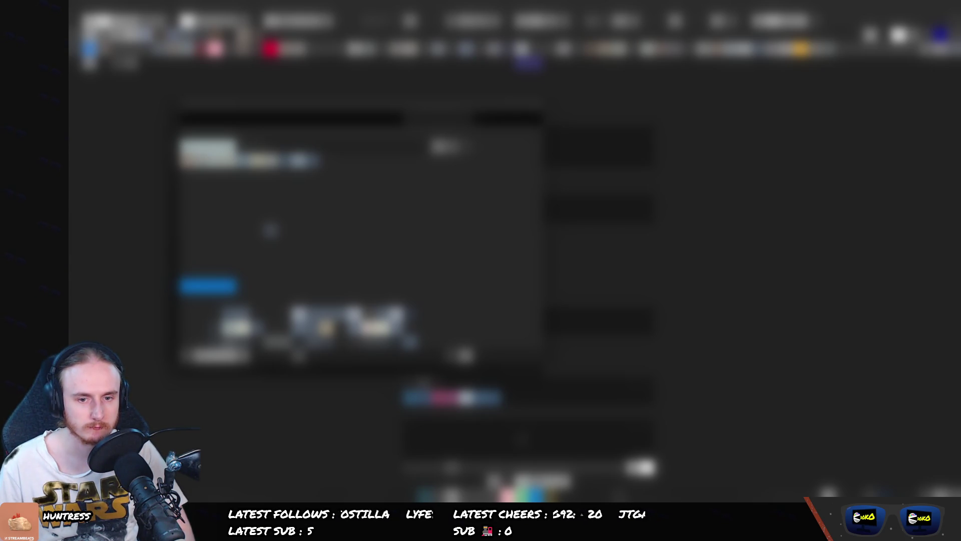
{"action": "key", "text": "Escape"}
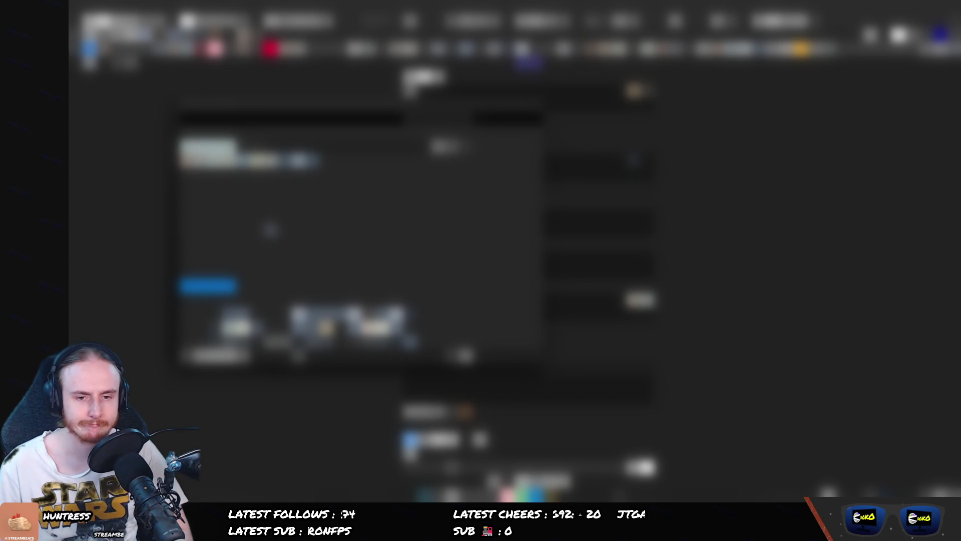
{"action": "key", "text": "Escape"}
{"action": "scroll", "coordinate": [423, 341], "scroll_direction": "up", "scroll_amount": 5}
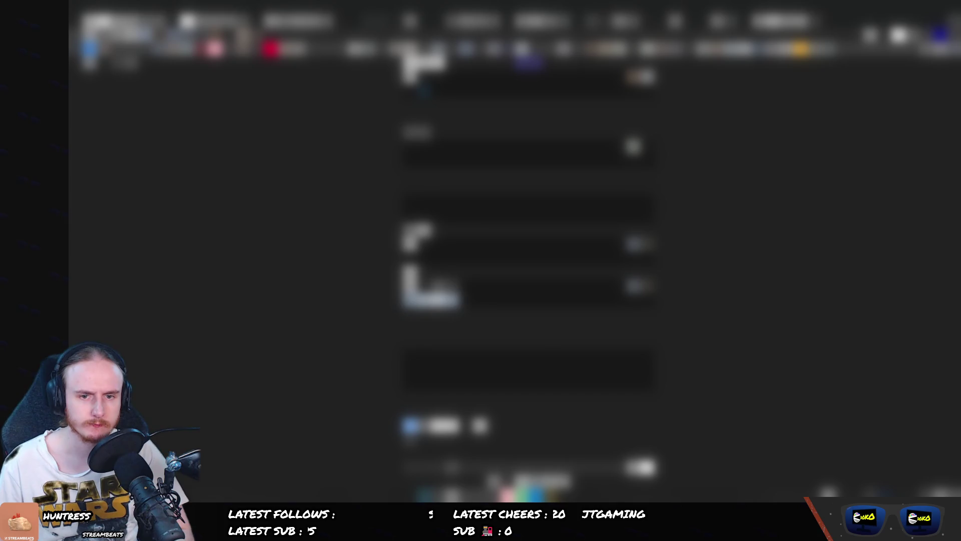
- Reopen and dismiss the thumbnail popup, then bring up the File Explorer picker window
{"action": "left_click", "coordinate": [430, 290]}
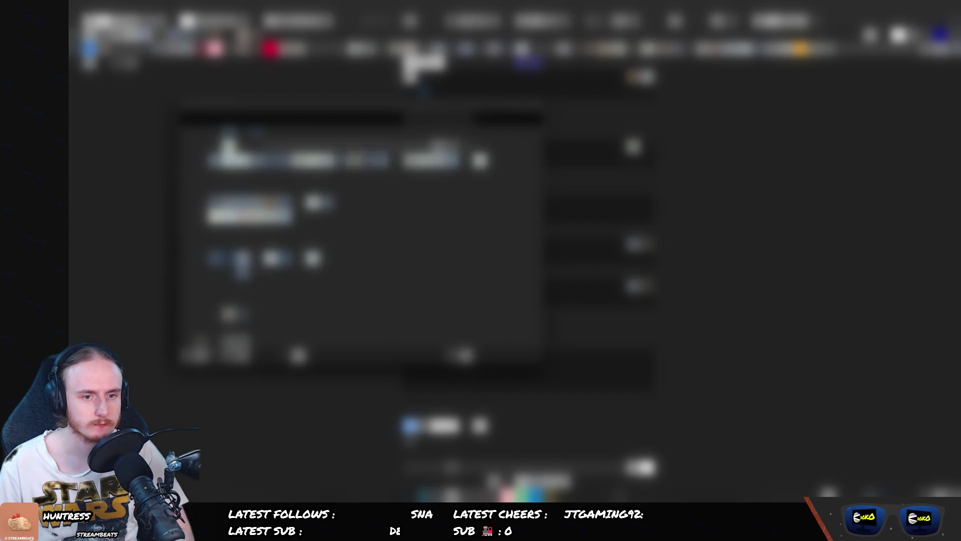
{"action": "key", "text": "Escape"}
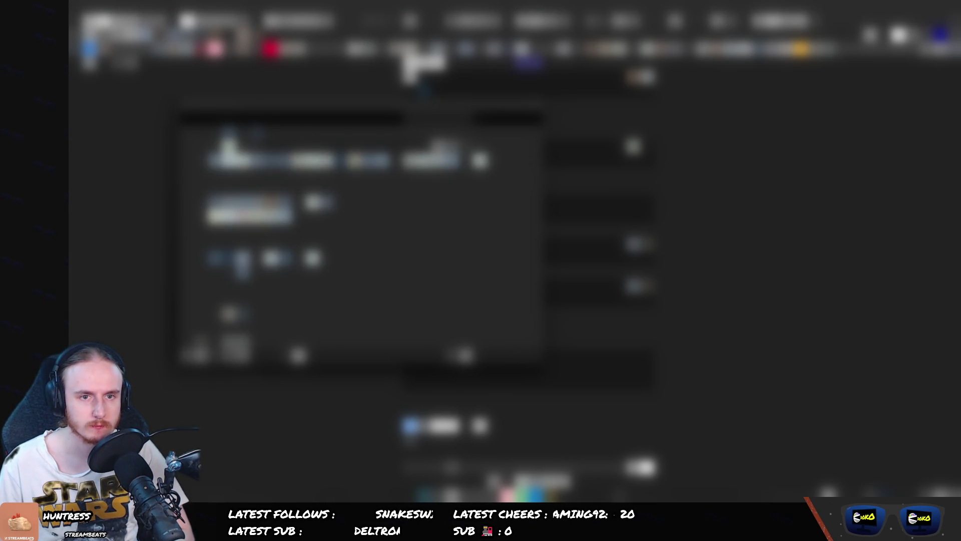
{"action": "key", "text": "Escape"}
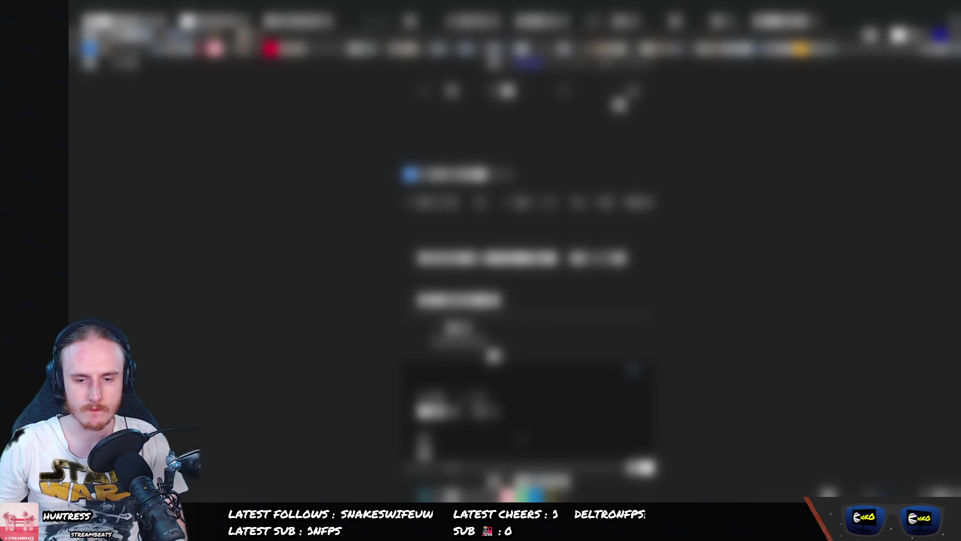
{"action": "left_click", "coordinate": [640, 468]}
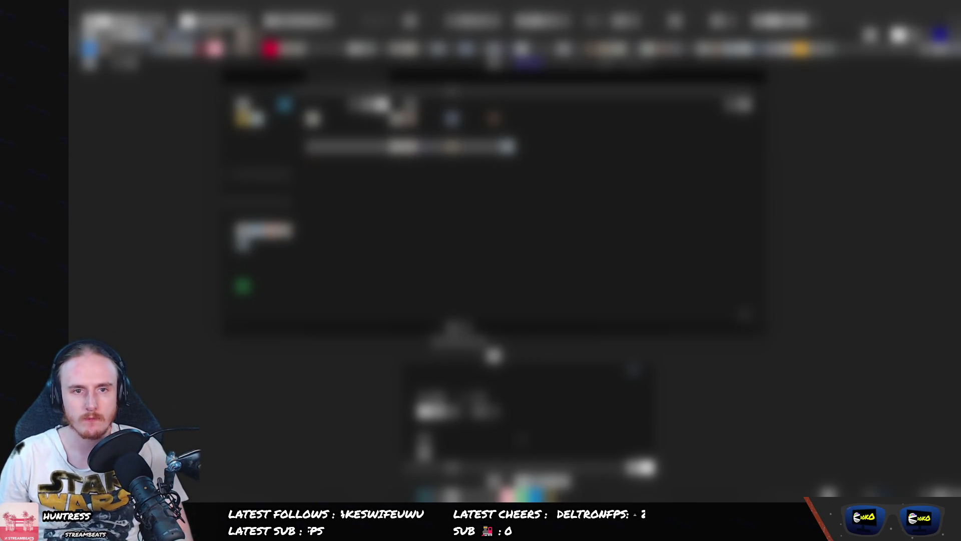
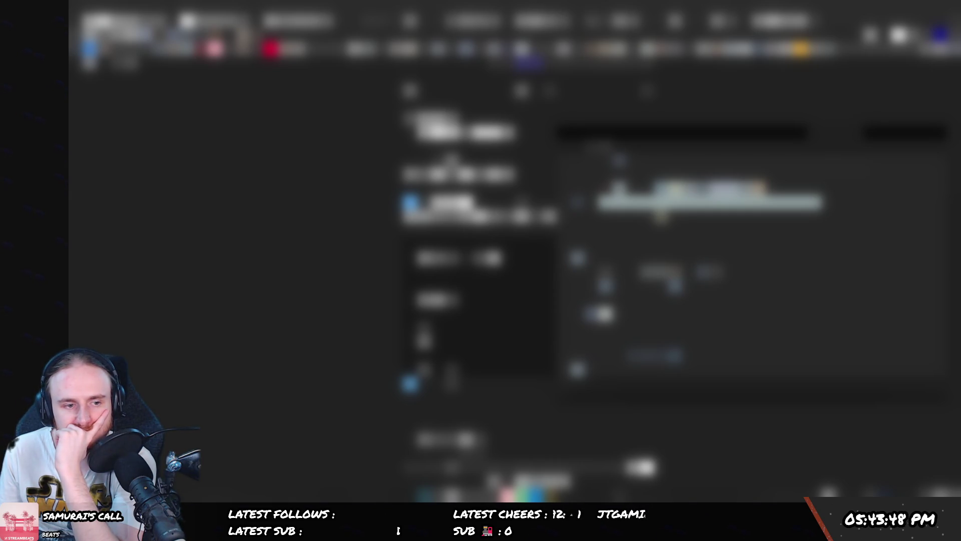
- Scroll up the browser page, then switch to the grey-canvas editor window with Alt+Tab
{"action": "scroll", "coordinate": [481, 250], "scroll_direction": "up", "scroll_amount": 3}
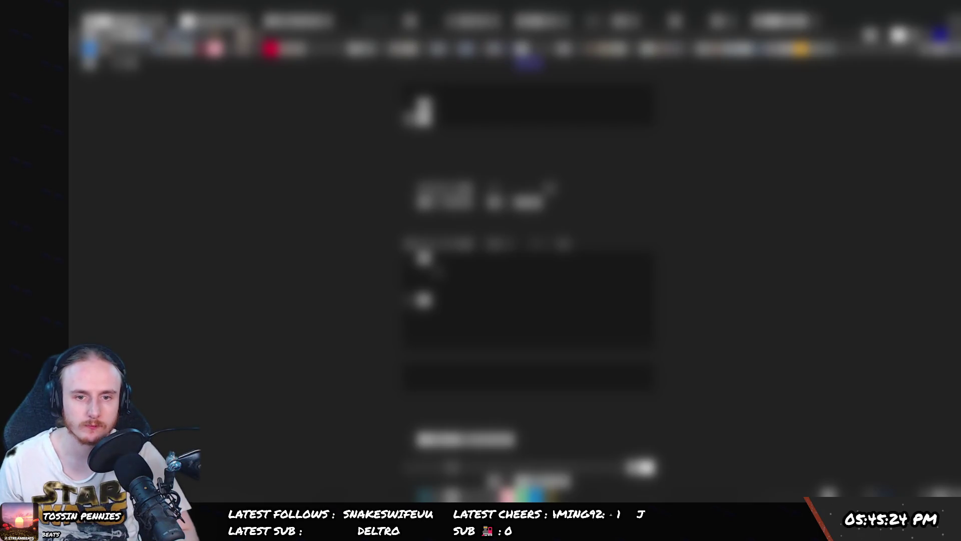
{"action": "key", "text": "alt+Tab"}
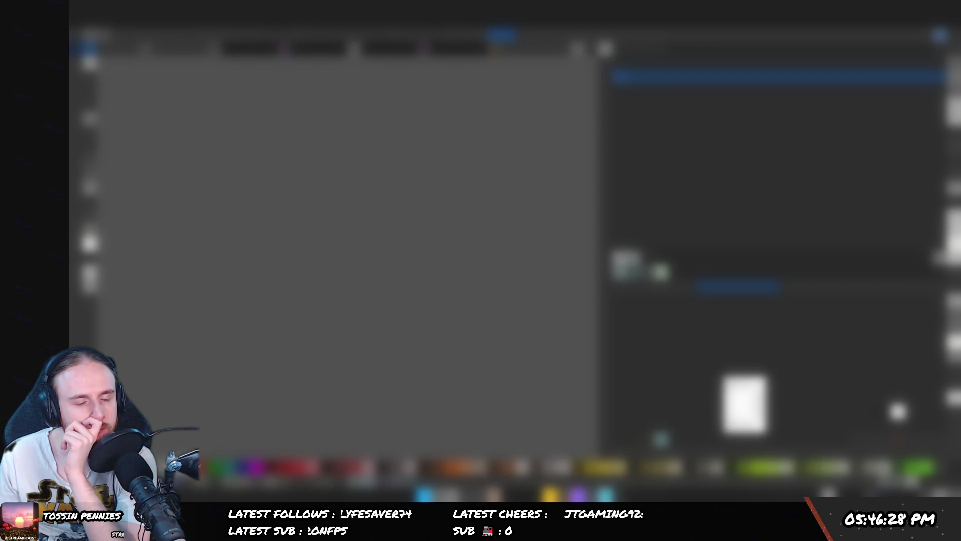
- Run the bottom entry of the lower item's submenu in the editor's top menu
{"action": "left_click", "coordinate": [225, 35]}
{"action": "mouse_move", "coordinate": [224, 174]}
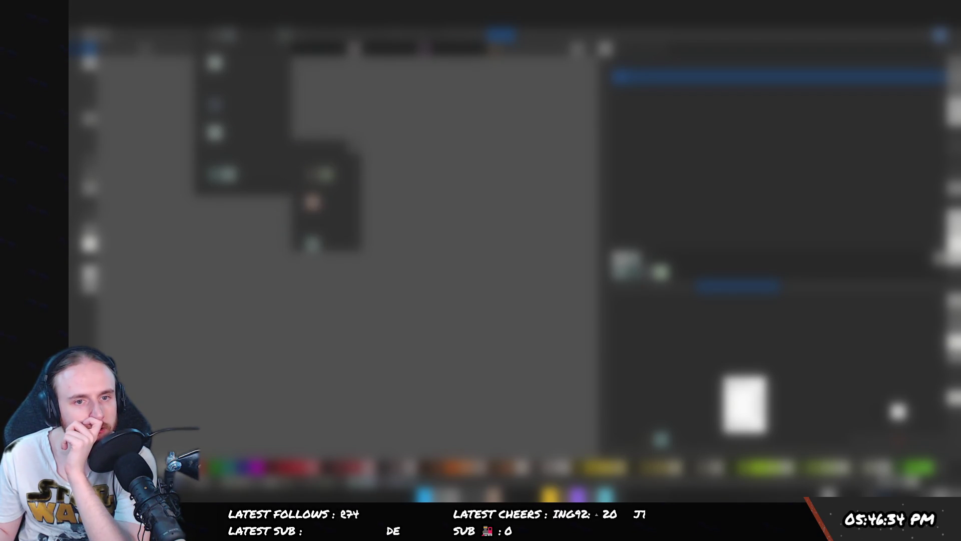
{"action": "left_click", "coordinate": [327, 245]}
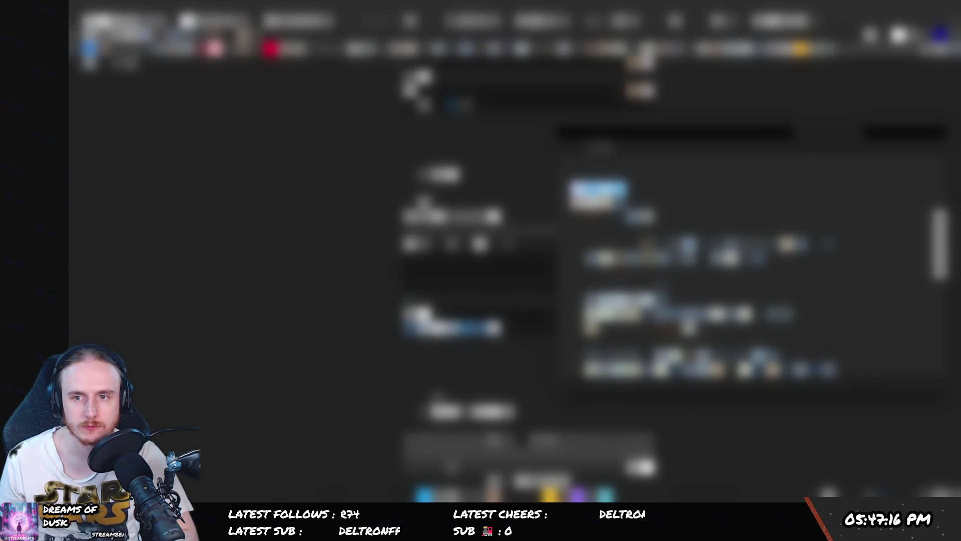
- Scroll through the thumbnail results, then bring up the editor's command menu again
{"action": "scroll", "coordinate": [711, 280], "scroll_direction": "down", "scroll_amount": 3}
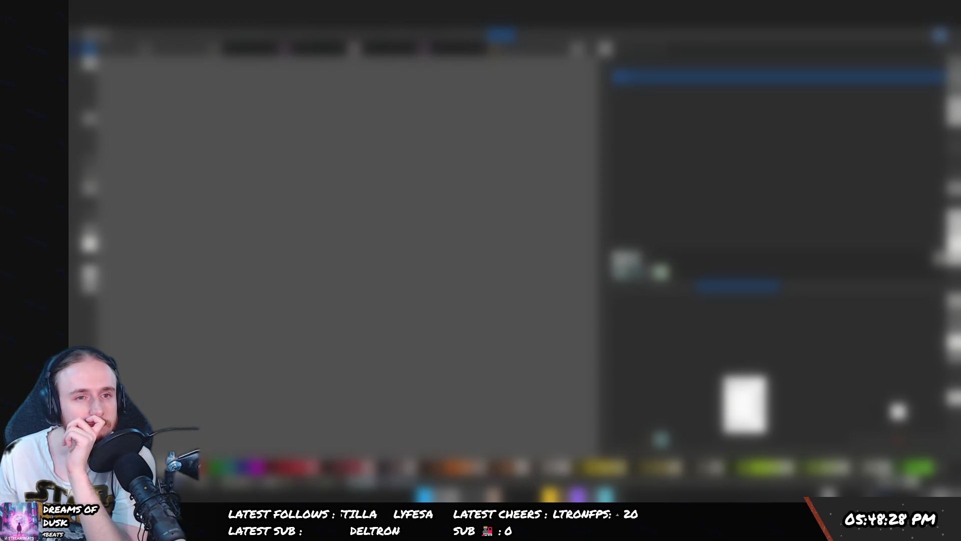
{"action": "left_click", "coordinate": [226, 35]}
- Run the top entry of the editor menu's submenu to load a new browser page
{"action": "mouse_move", "coordinate": [241, 146]}
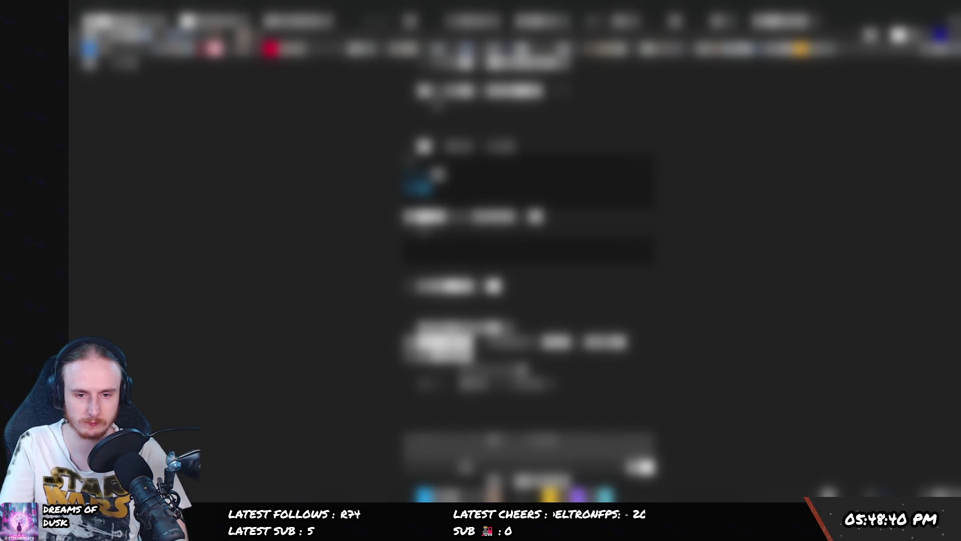
{"action": "left_click", "coordinate": [409, 90]}
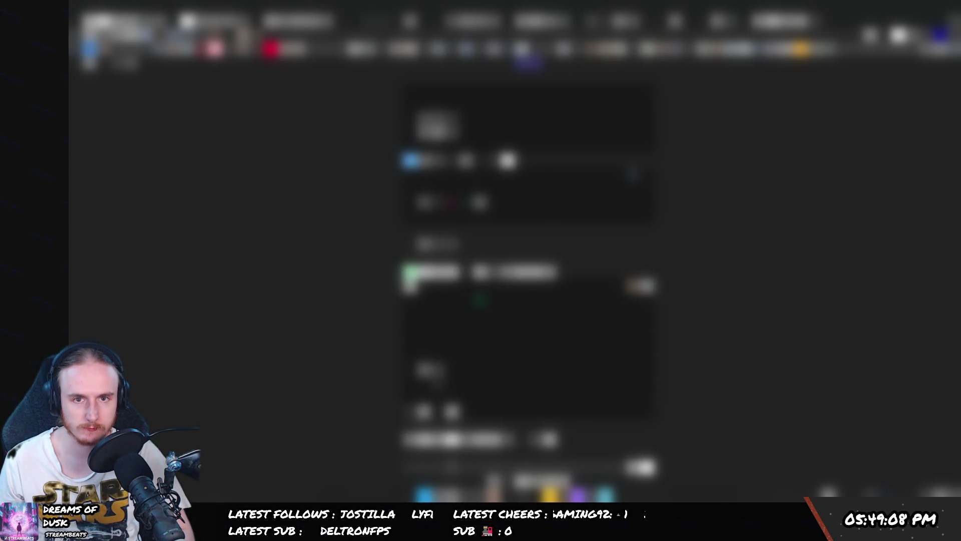
- Scroll up and then down through the new page's central feed of entries
{"action": "scroll", "coordinate": [525, 275], "scroll_direction": "up", "scroll_amount": 2}
{"action": "scroll", "coordinate": [525, 275], "scroll_direction": "up", "scroll_amount": 2}
{"action": "scroll", "coordinate": [526, 275], "scroll_direction": "up", "scroll_amount": 2}
{"action": "scroll", "coordinate": [525, 275], "scroll_direction": "up", "scroll_amount": 2}
{"action": "scroll", "coordinate": [526, 275], "scroll_direction": "up", "scroll_amount": 2}
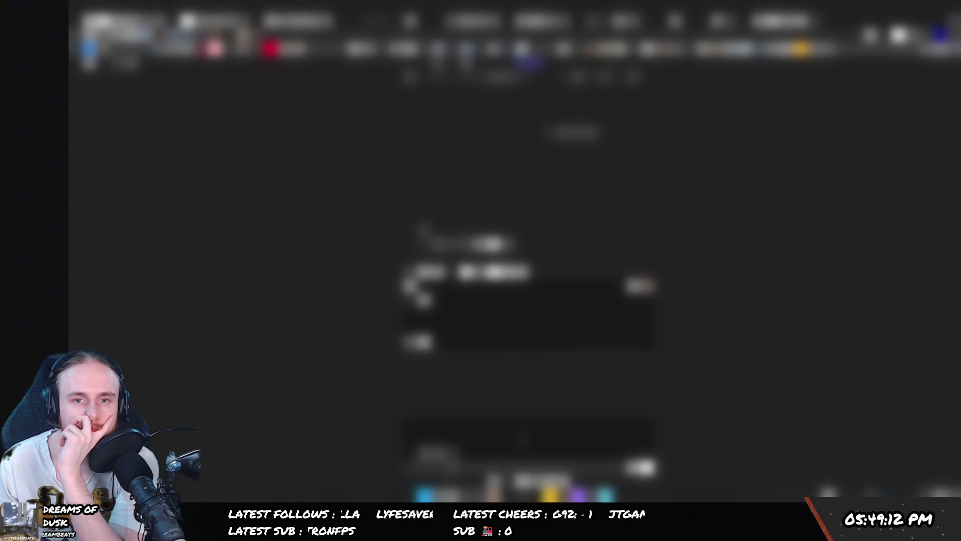
{"action": "scroll", "coordinate": [525, 275], "scroll_direction": "up", "scroll_amount": 2}
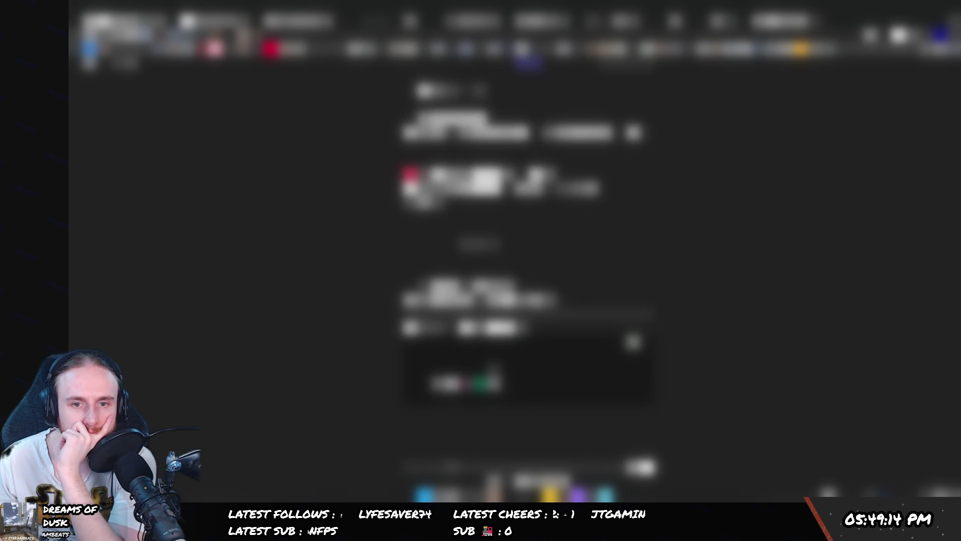
{"action": "scroll", "coordinate": [526, 275], "scroll_direction": "down", "scroll_amount": 1}
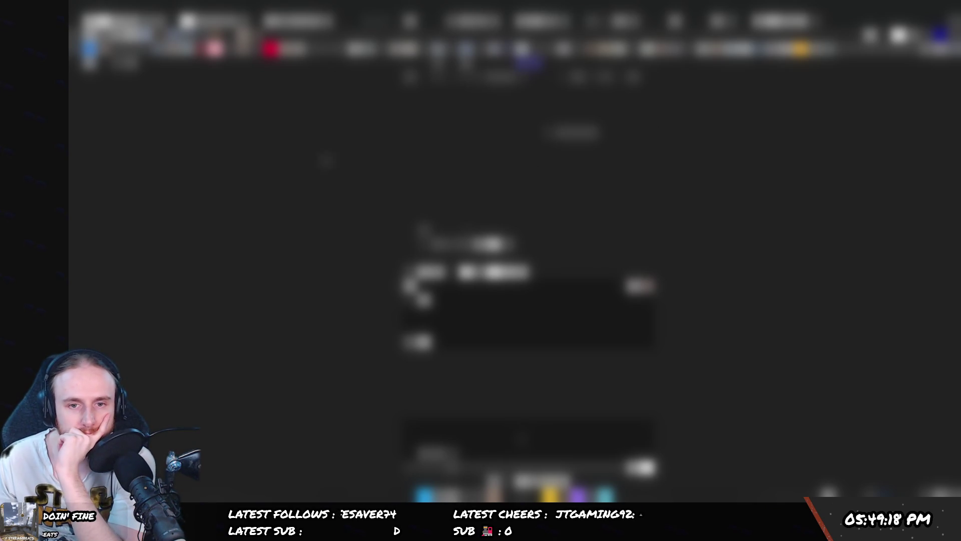
{"action": "scroll", "coordinate": [526, 275], "scroll_direction": "down", "scroll_amount": 1}
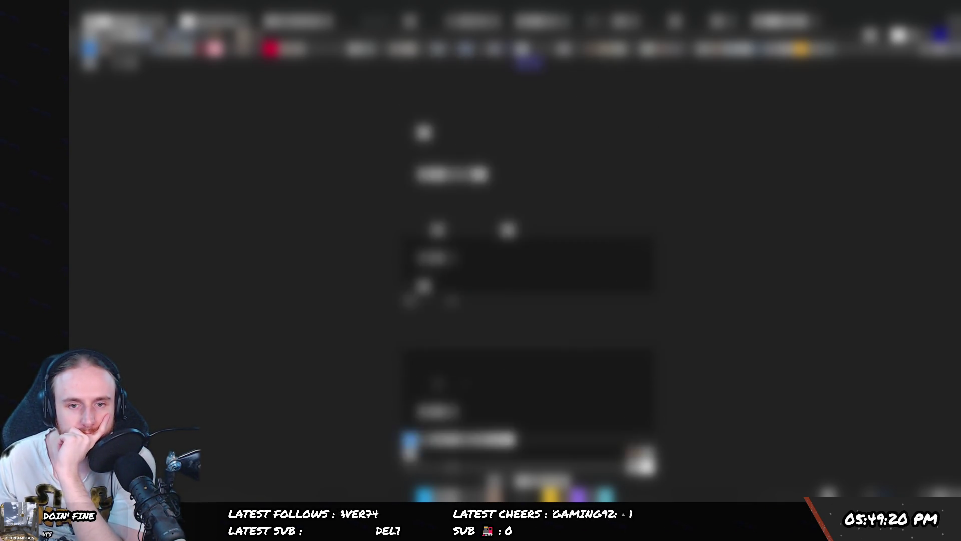
{"action": "scroll", "coordinate": [526, 275], "scroll_direction": "down", "scroll_amount": 1}
{"action": "scroll", "coordinate": [526, 276], "scroll_direction": "down", "scroll_amount": 1}
{"action": "scroll", "coordinate": [526, 275], "scroll_direction": "down", "scroll_amount": 1}
{"action": "scroll", "coordinate": [525, 275], "scroll_direction": "down", "scroll_amount": 1}
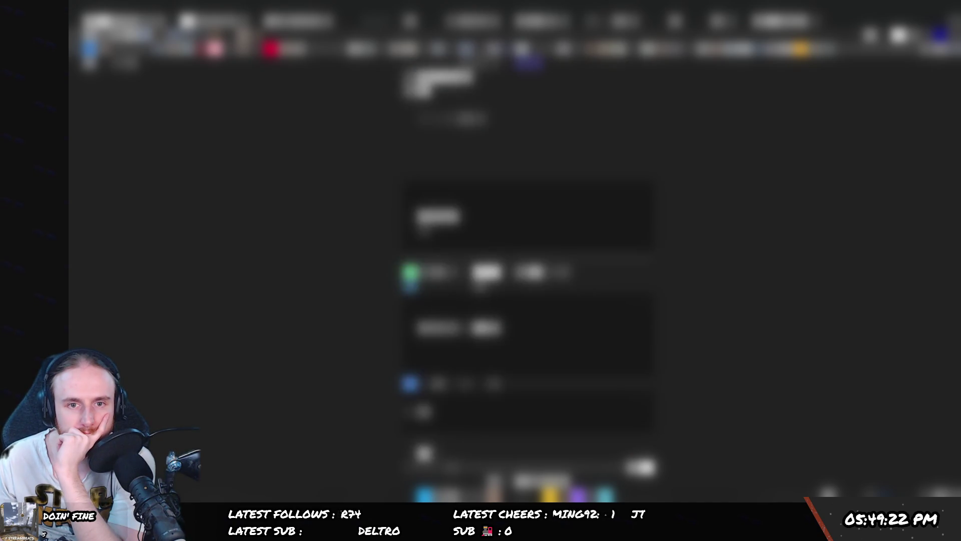
{"action": "scroll", "coordinate": [526, 275], "scroll_direction": "down", "scroll_amount": 1}
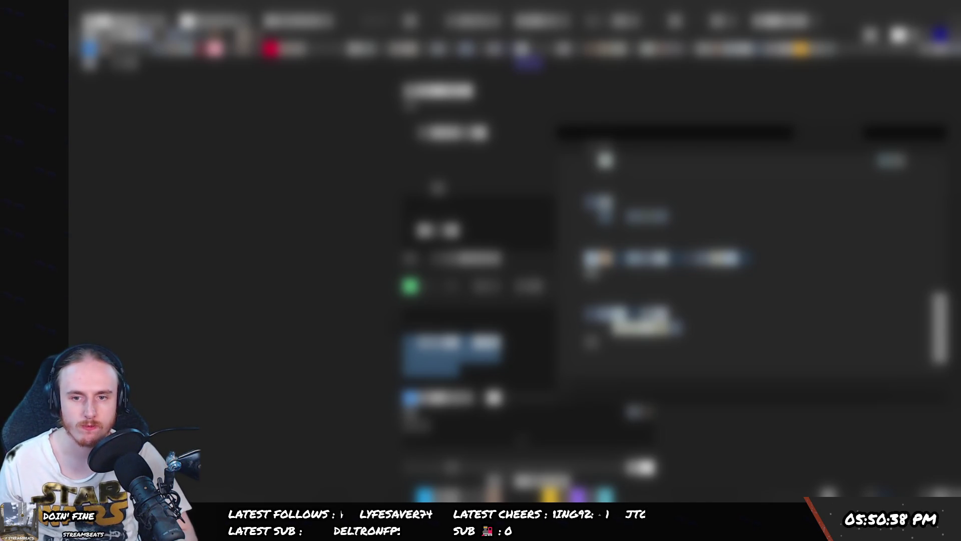
- Select a blurred entry's text, then drag the item onto the target window to load it
{"action": "scroll", "coordinate": [476, 280], "scroll_direction": "down", "scroll_amount": 1}
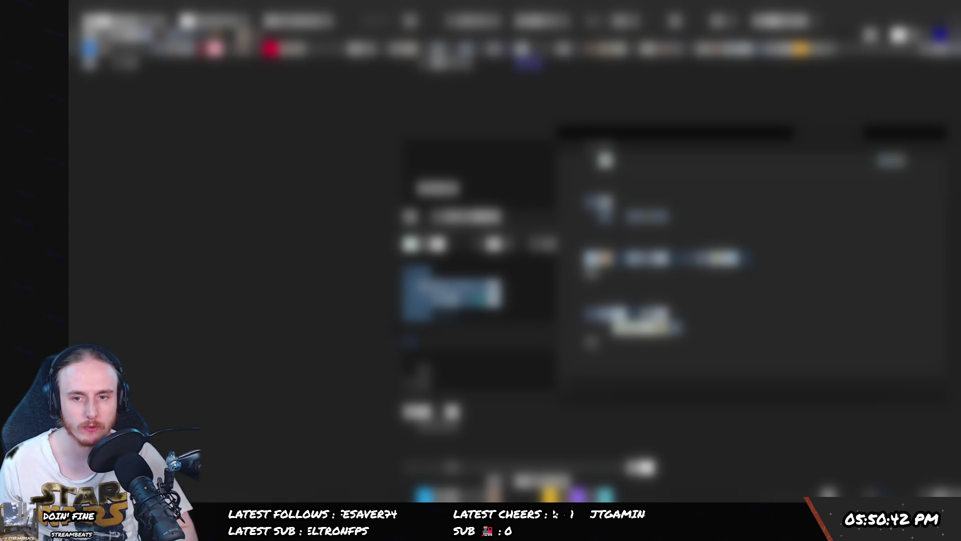
{"action": "left_click_drag", "start_coordinate": [573, 312], "coordinate": [600, 345]}
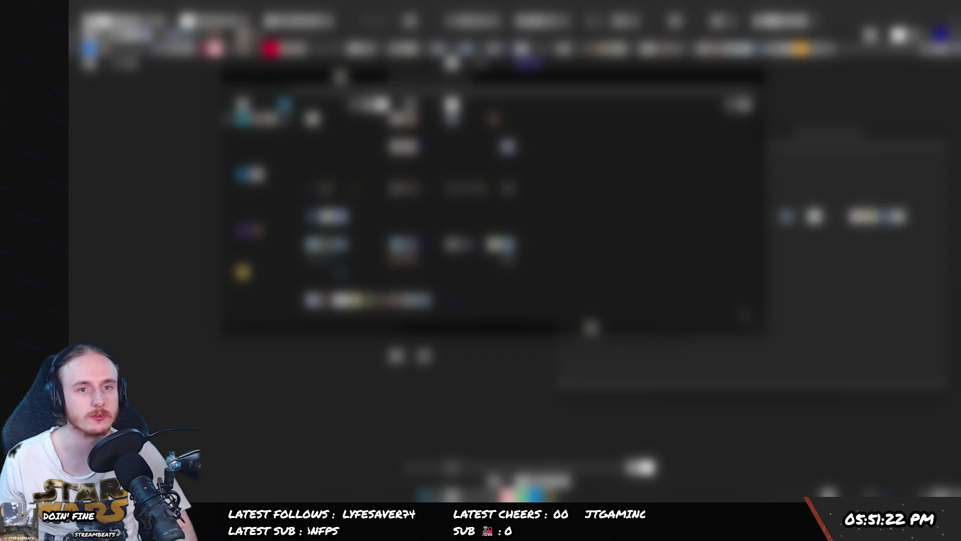
{"action": "left_click_drag", "start_coordinate": [341, 70], "coordinate": [388, 253]}
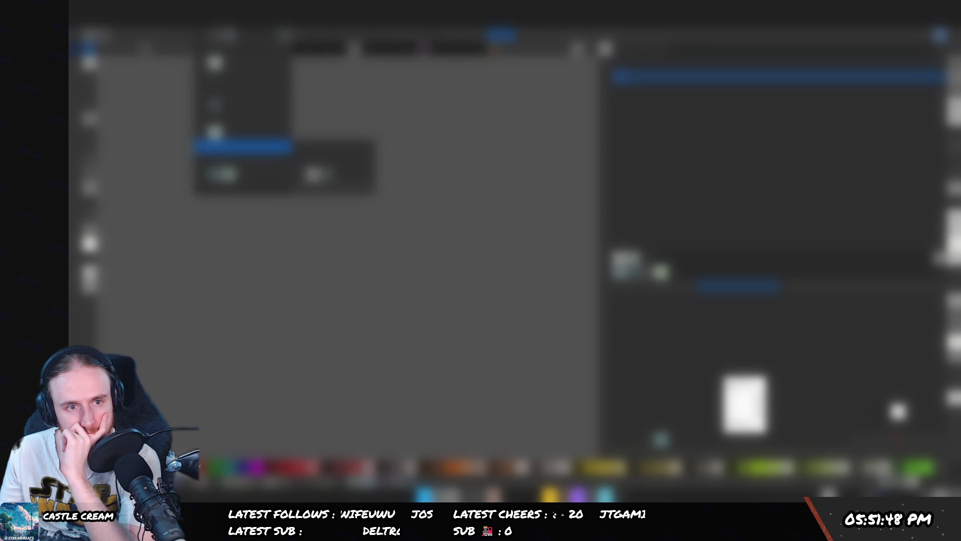
- Run the chosen submenu command from the editor's menu, bringing back the dark web page
{"action": "mouse_move", "coordinate": [240, 146]}
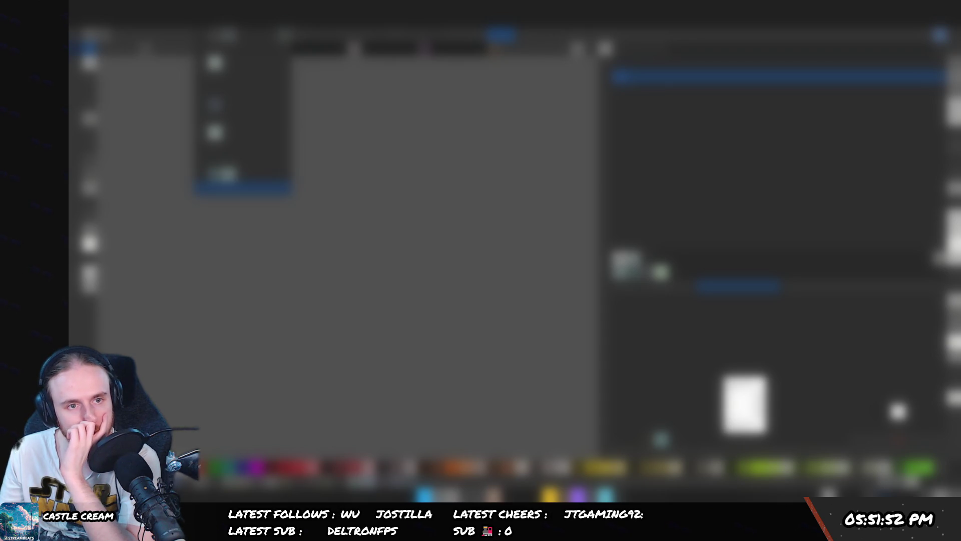
{"action": "left_click", "coordinate": [240, 187]}
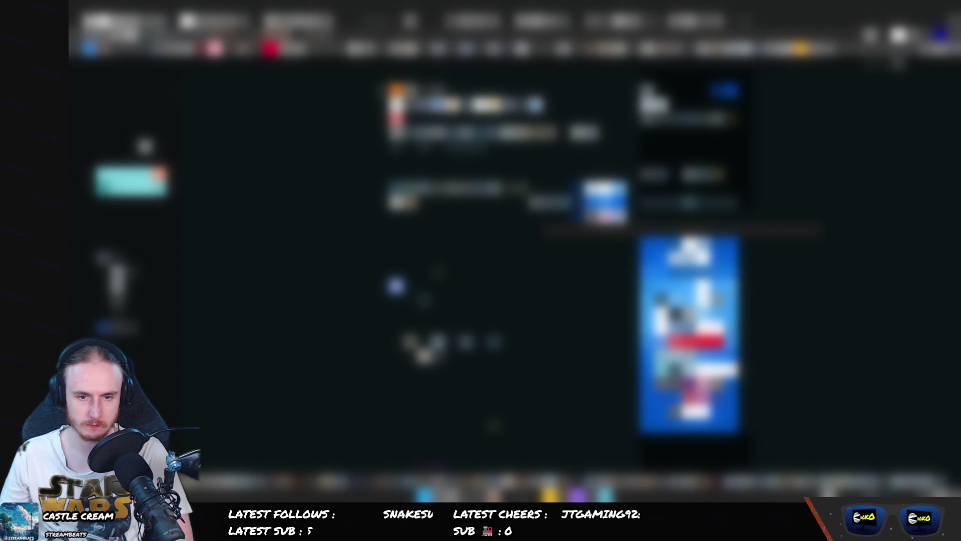
- Scroll down the item's detail page, then go Back (Alt+Left) to the results page
{"action": "scroll", "coordinate": [501, 270], "scroll_direction": "down", "scroll_amount": 1}
{"action": "scroll", "coordinate": [501, 270], "scroll_direction": "down", "scroll_amount": 1}
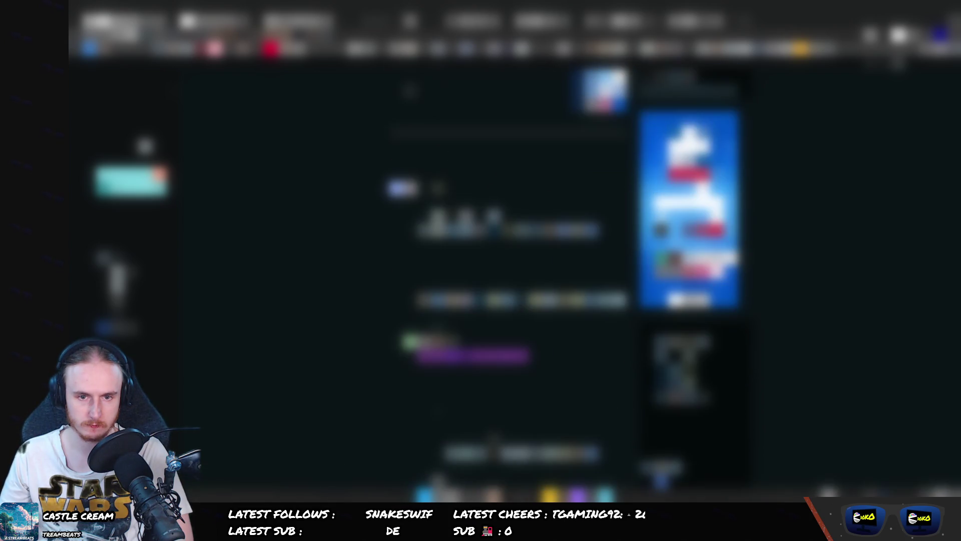
{"action": "scroll", "coordinate": [501, 270], "scroll_direction": "down", "scroll_amount": 1}
{"action": "scroll", "coordinate": [500, 270], "scroll_direction": "down", "scroll_amount": 1}
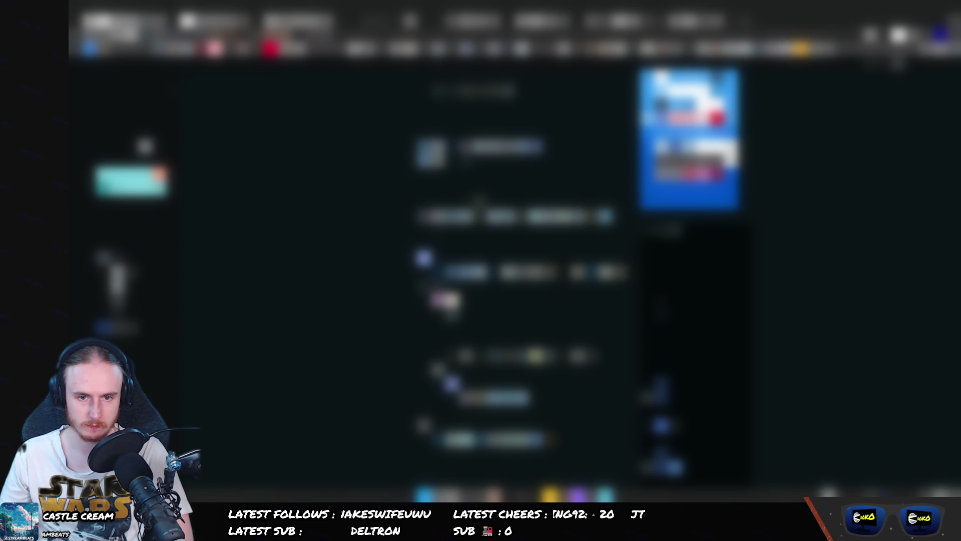
{"action": "scroll", "coordinate": [501, 270], "scroll_direction": "down", "scroll_amount": 2}
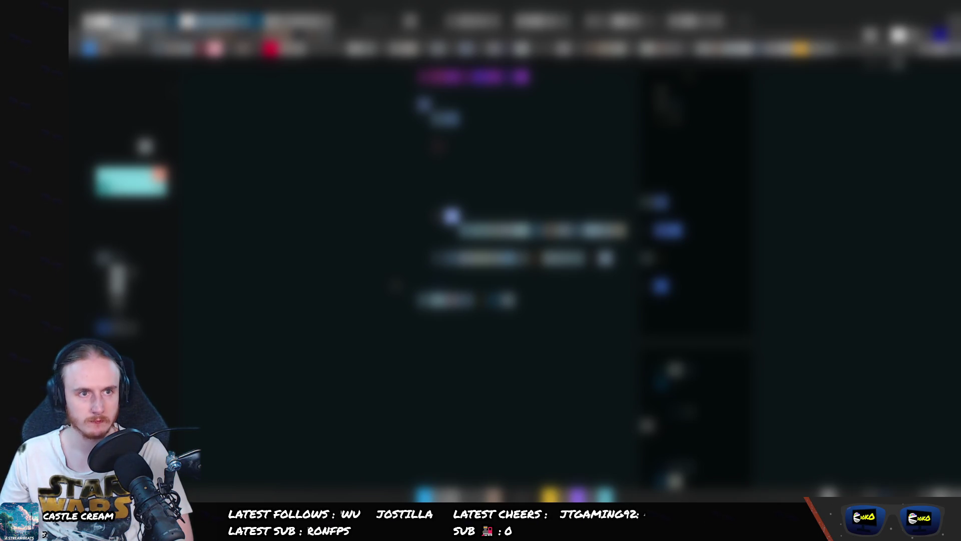
{"action": "key", "text": "alt+Left"}
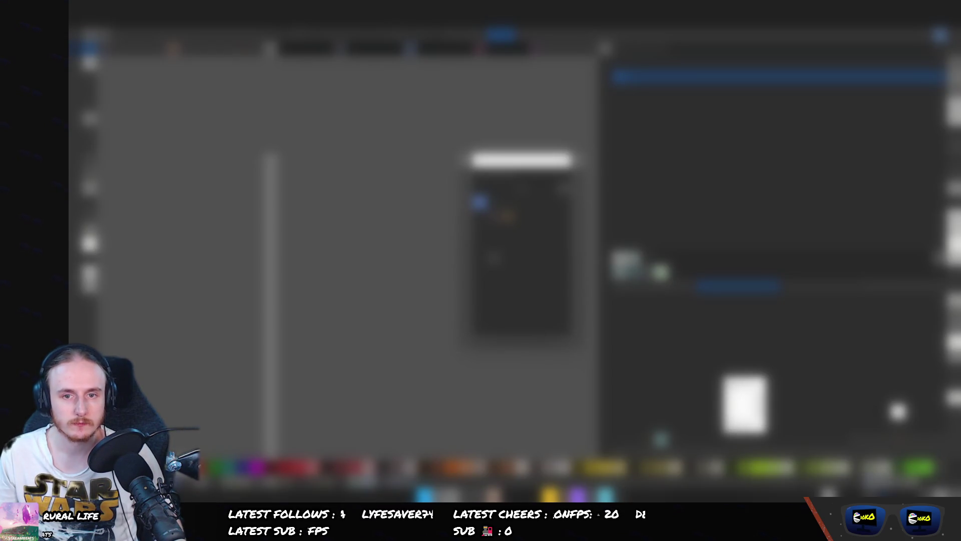
- Compare entries in the file dialog's list, then choose the upper one and confirm it
{"action": "left_click", "coordinate": [522, 217]}
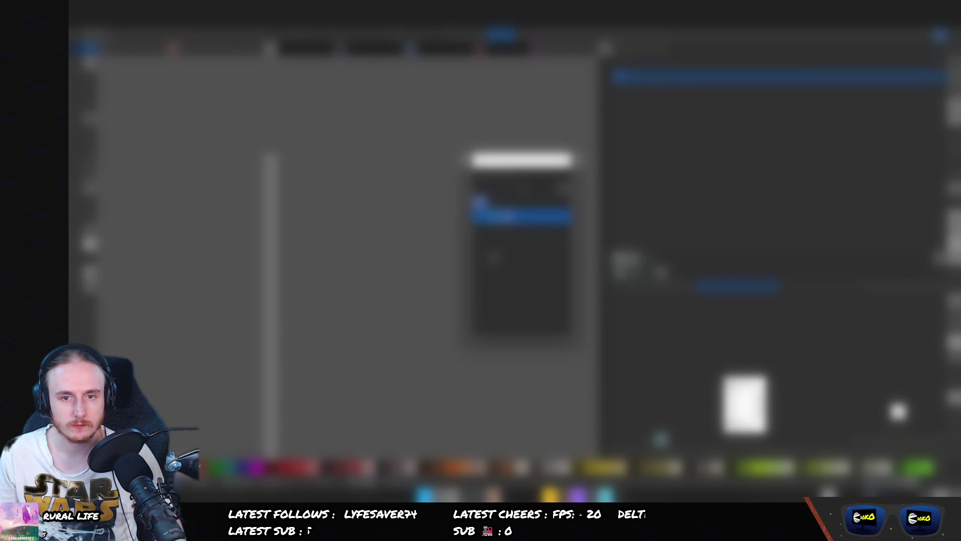
{"action": "key", "text": "Up"}
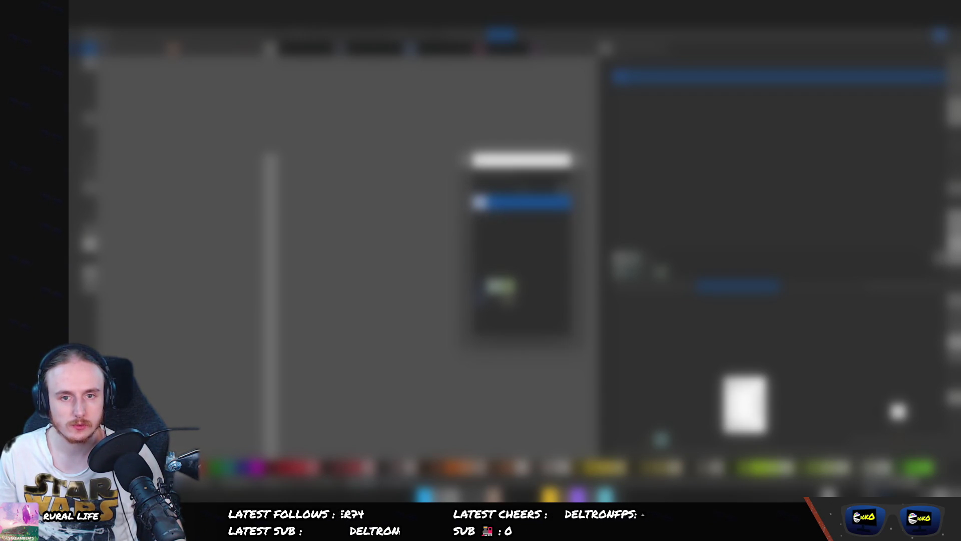
{"action": "key", "text": "Down"}
{"action": "key", "text": "Down"}
{"action": "left_click", "coordinate": [520, 202]}
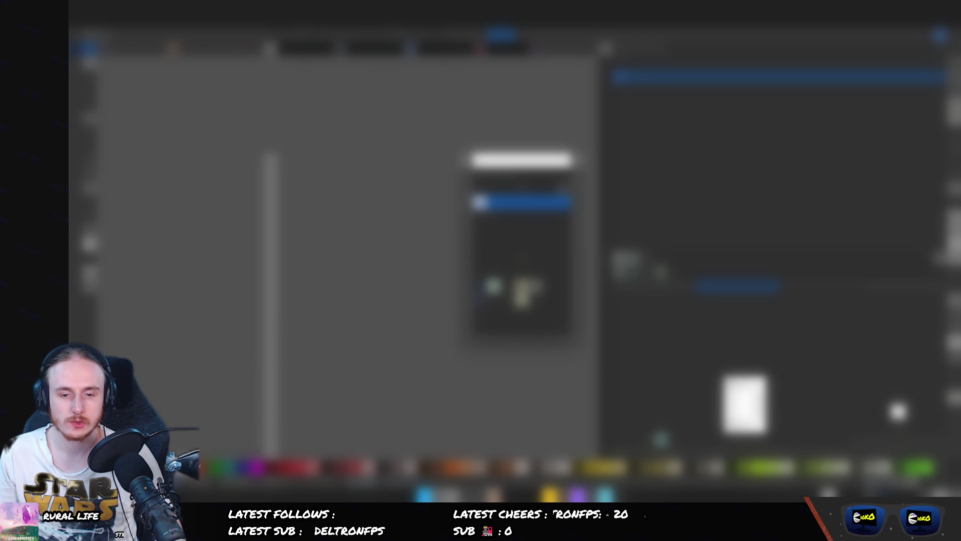
{"action": "key", "text": "Return"}
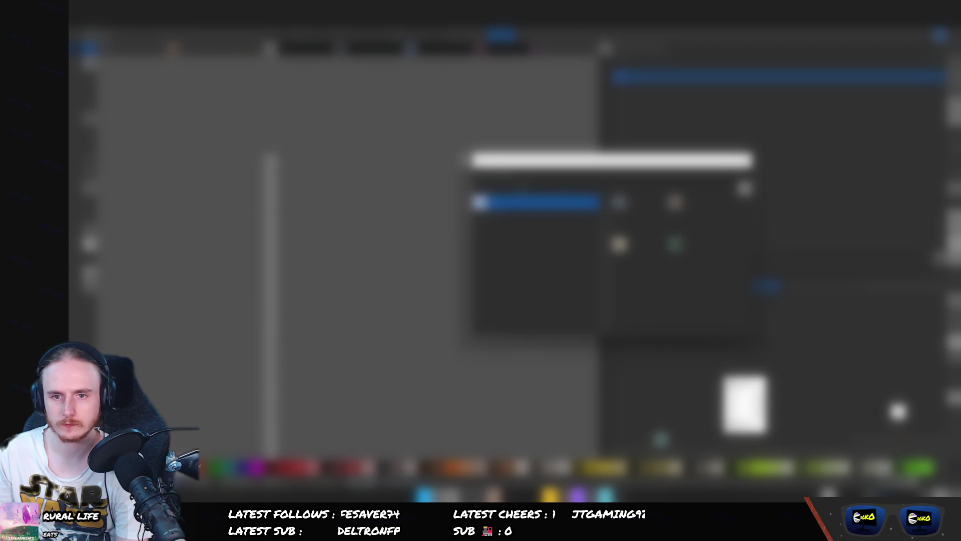
- Pick a file in the dialog's right pane, then switch to the web browser from the taskbar
{"action": "left_click", "coordinate": [621, 231]}
{"action": "left_click", "coordinate": [619, 243]}
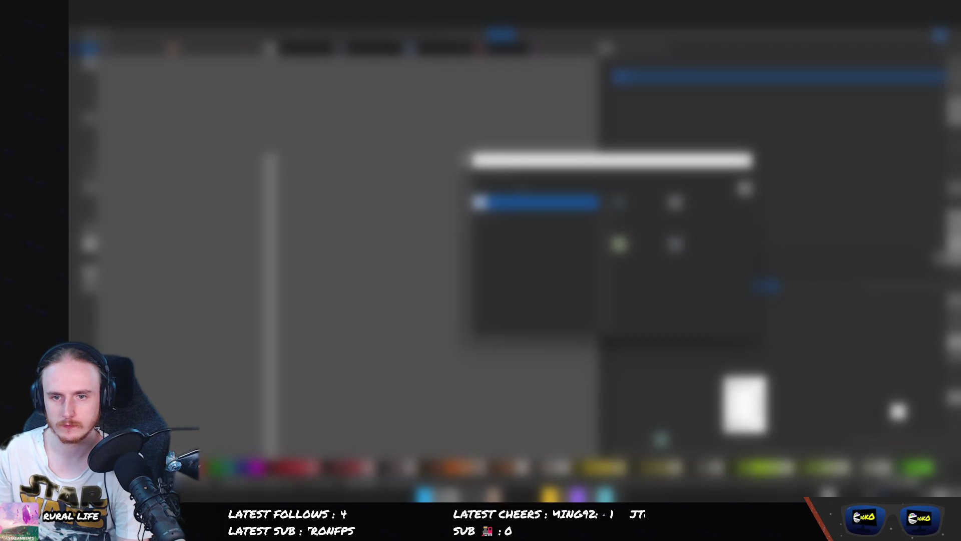
{"action": "key", "text": "alt+Tab"}
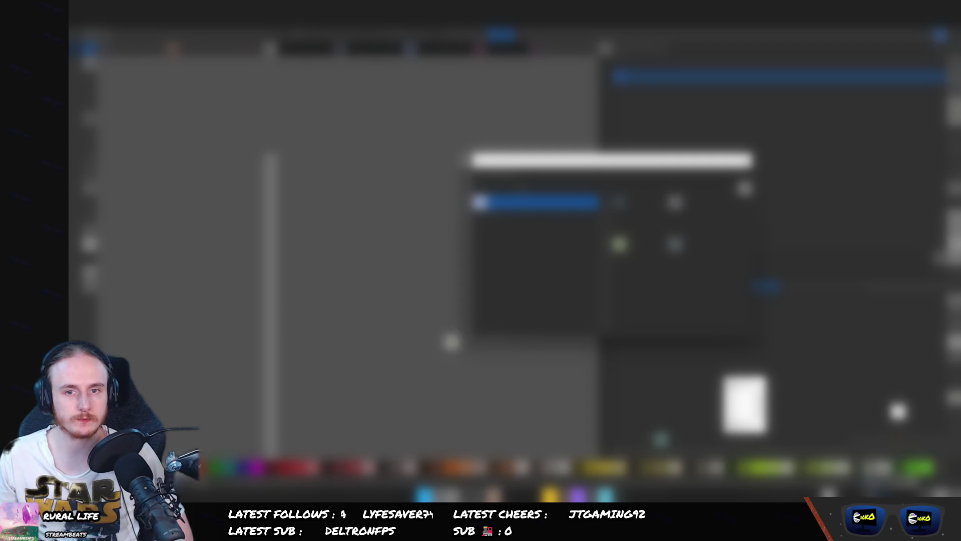
{"action": "left_click", "coordinate": [501, 451]}
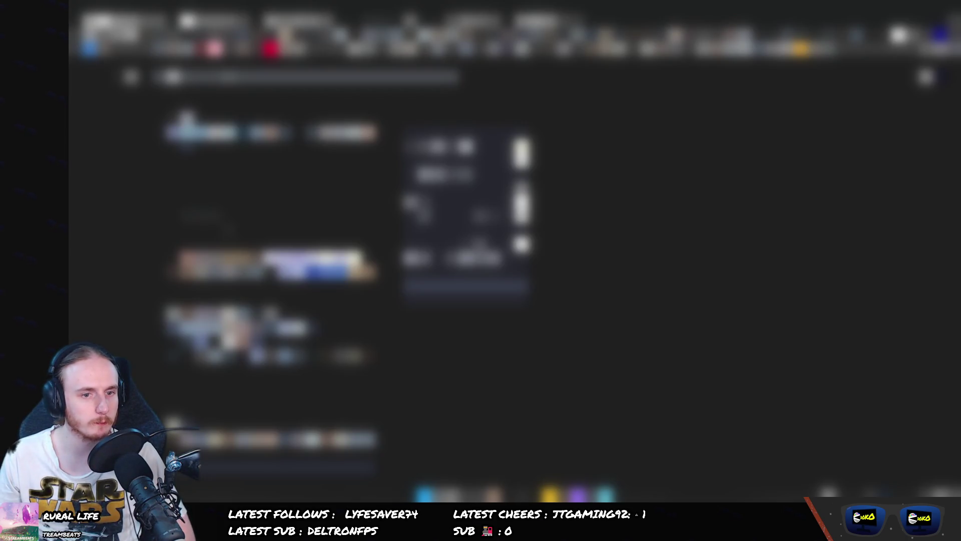
- Switch the corner-bracket icon's details in the browser's right panel from preview to list view
{"action": "mouse_move", "coordinate": [452, 466]}
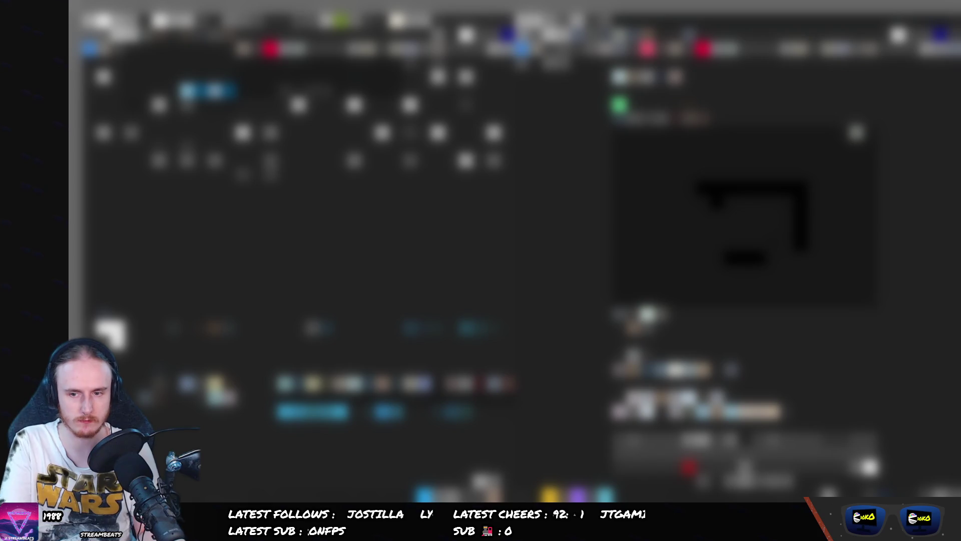
{"action": "left_click", "coordinate": [746, 63]}
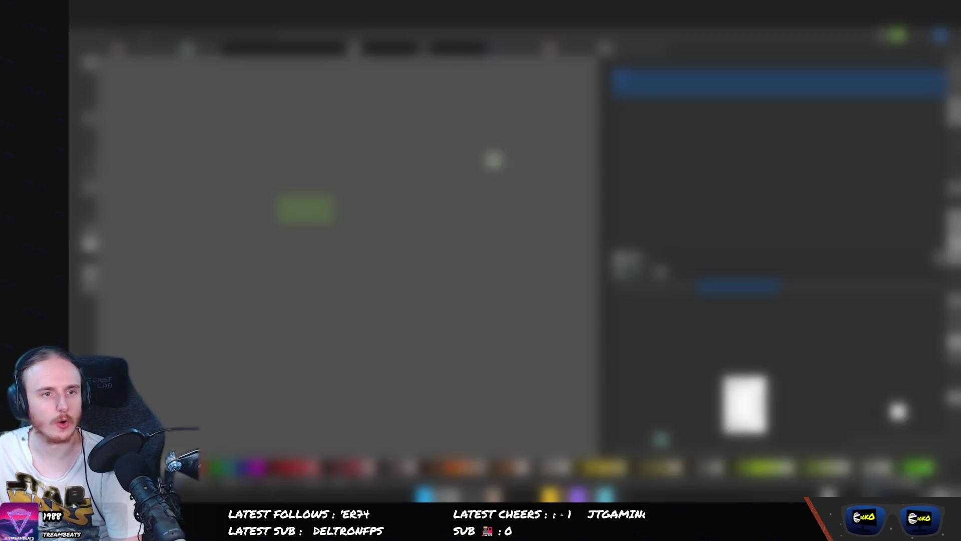
- Reveal the editor's tool strip, then open an additional panel from the main menu's submenu
{"action": "left_click", "coordinate": [100, 48]}
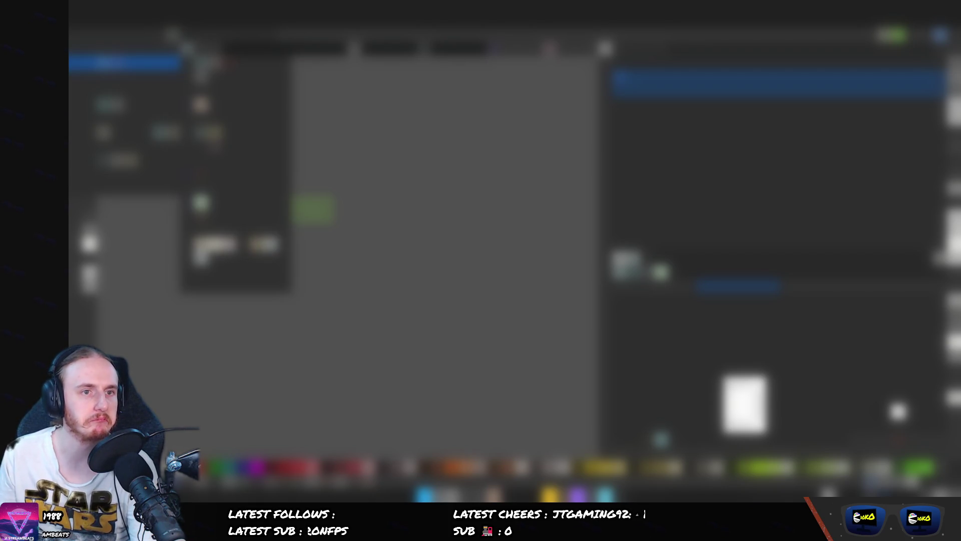
{"action": "left_click", "coordinate": [200, 103]}
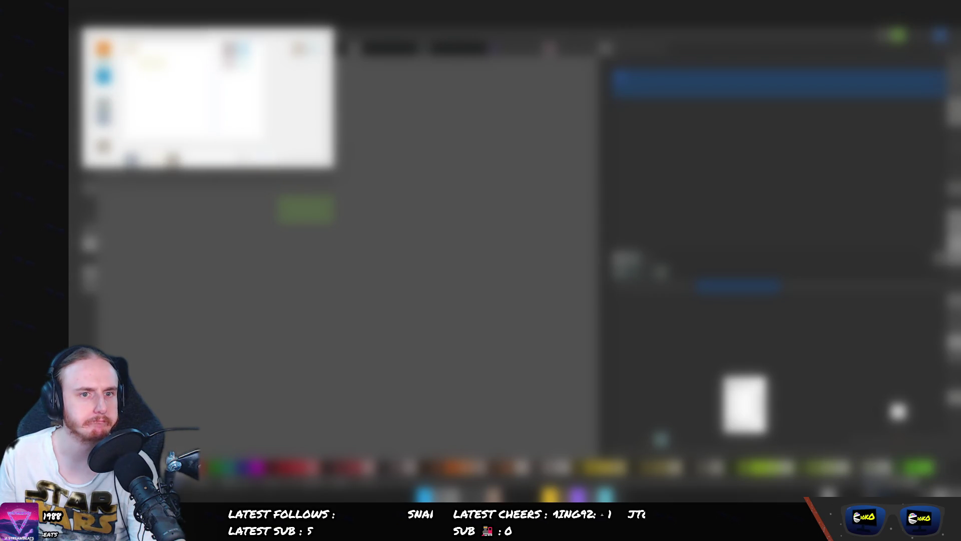
{"action": "left_click", "coordinate": [91, 60]}
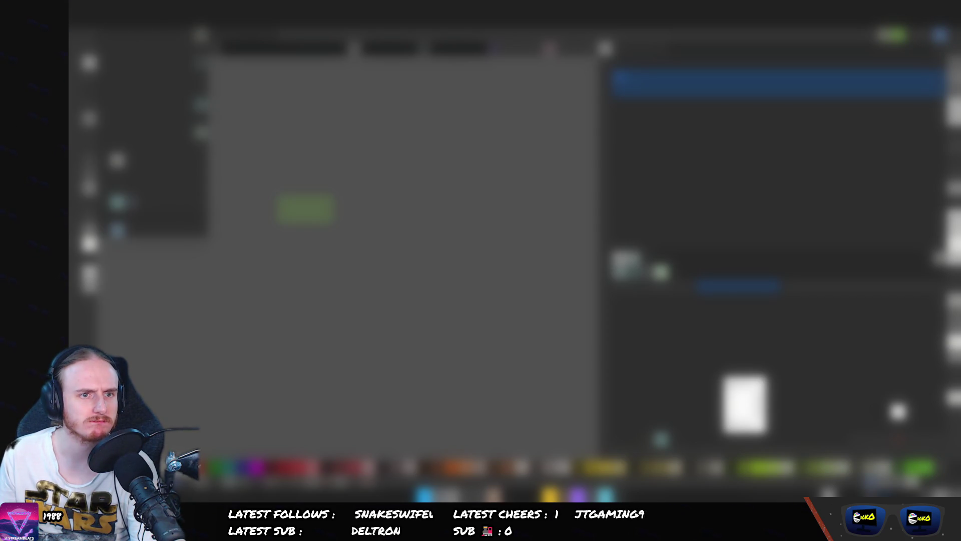
{"action": "mouse_move", "coordinate": [200, 91]}
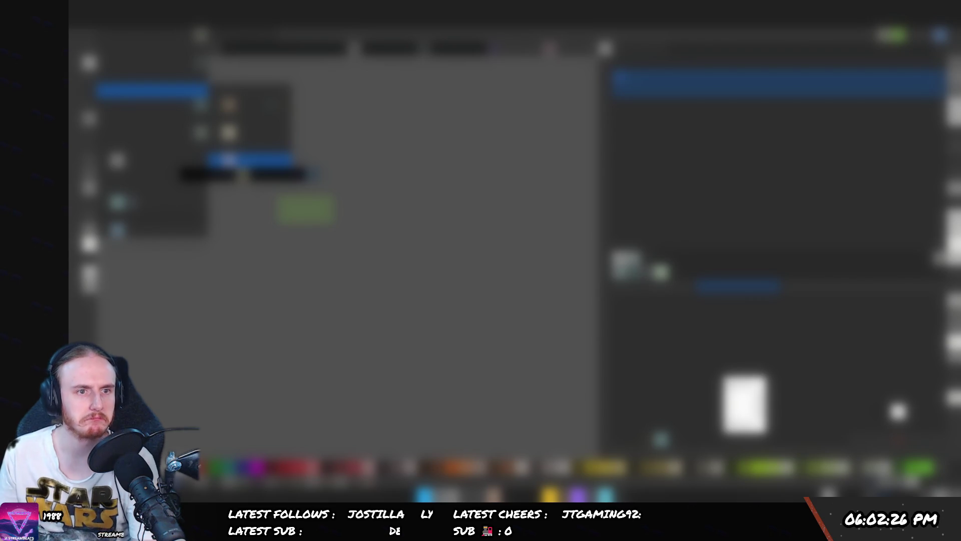
{"action": "left_click", "coordinate": [228, 132]}
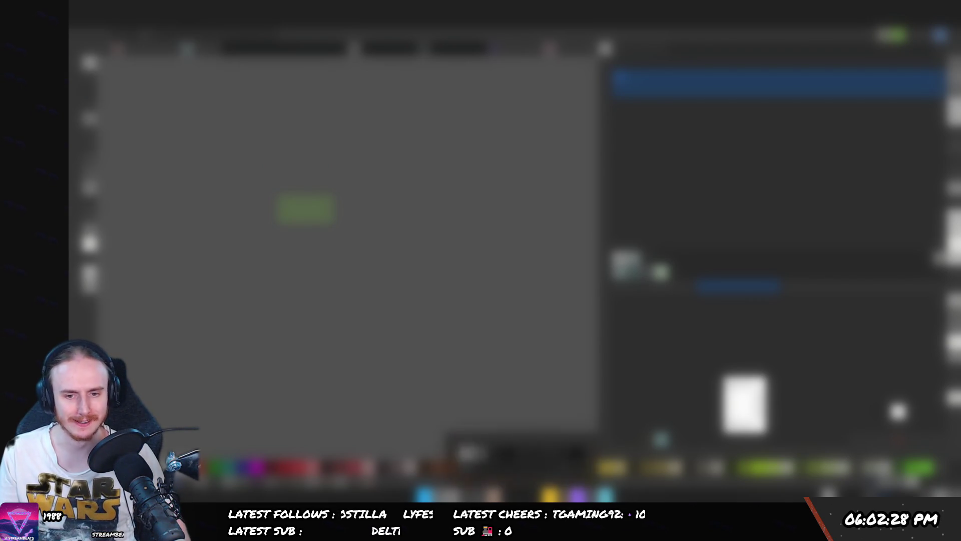
{"action": "scroll", "coordinate": [741, 225], "scroll_direction": "down", "scroll_amount": 2}
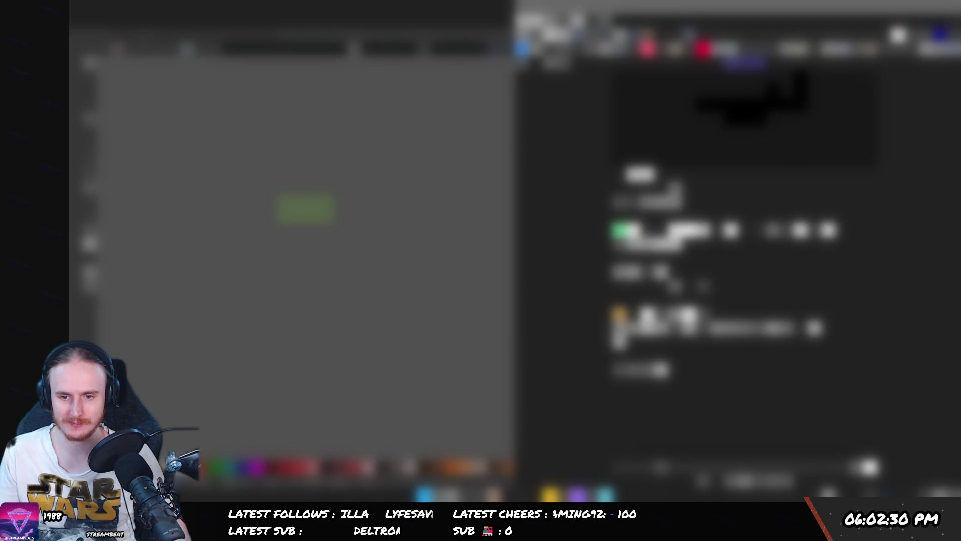
- Scroll the icon page's right panel and bring the browser back to full screen
{"action": "scroll", "coordinate": [740, 225], "scroll_direction": "down", "scroll_amount": 3}
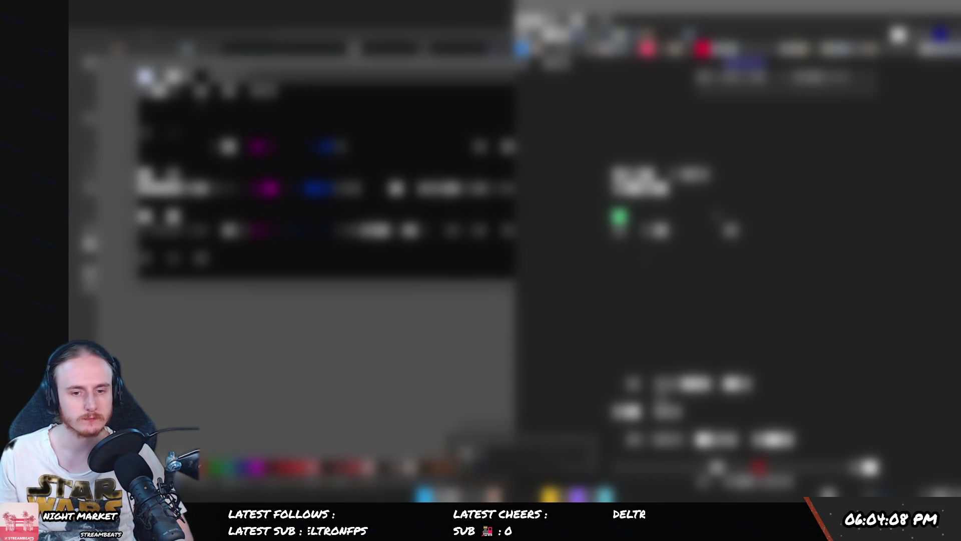
{"action": "key", "text": "alt+Tab"}
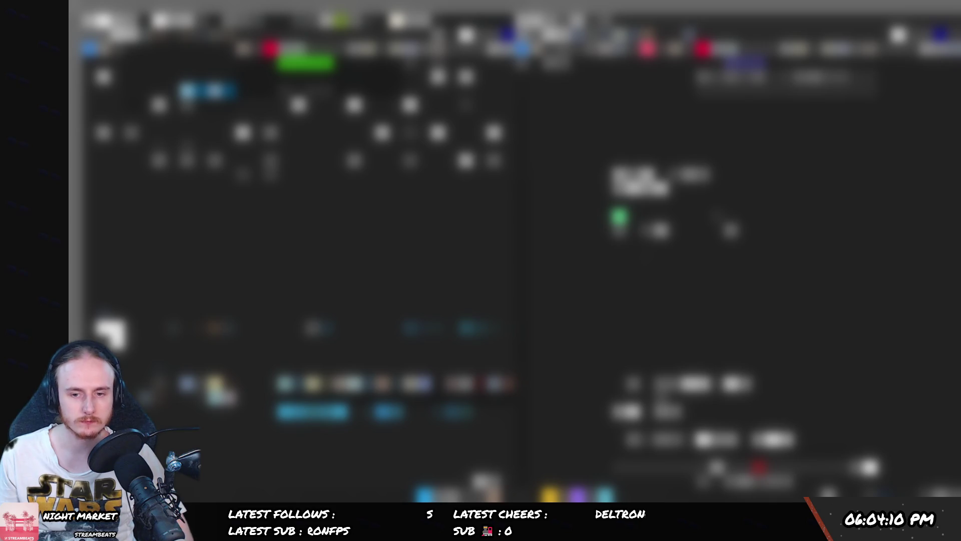
{"action": "key", "text": "alt+Tab"}
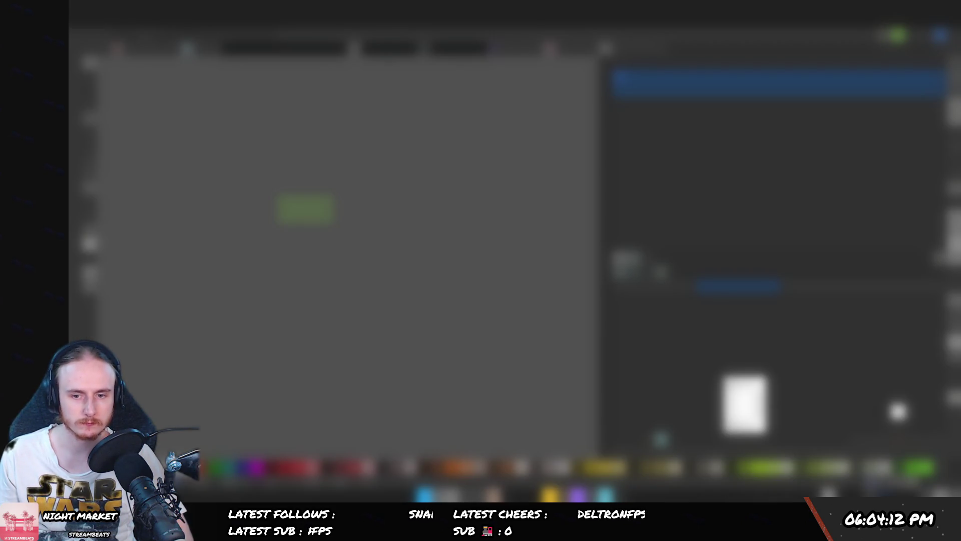
- Choose an entry from the popup list to bring up the blank settings dialog
{"action": "key", "text": "alt+Tab"}
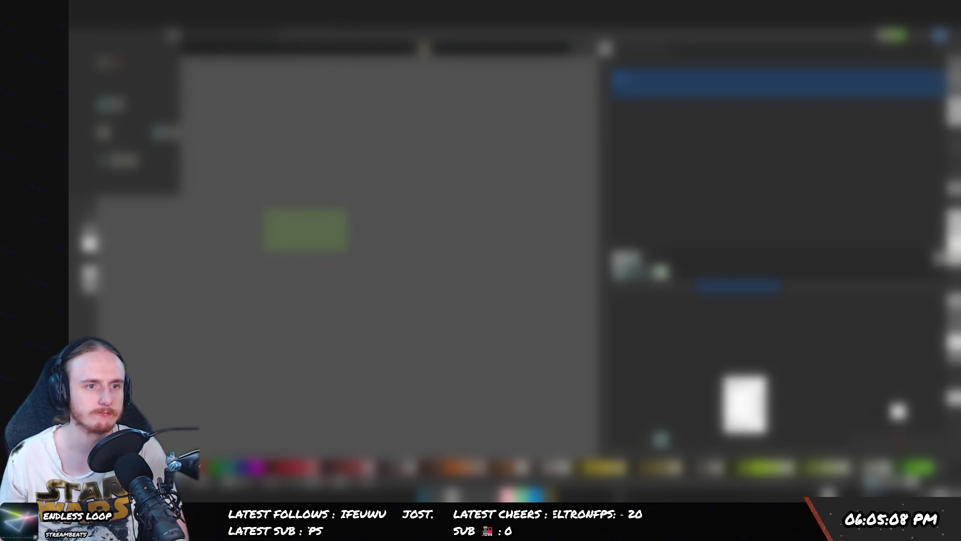
{"action": "key", "text": "Return"}
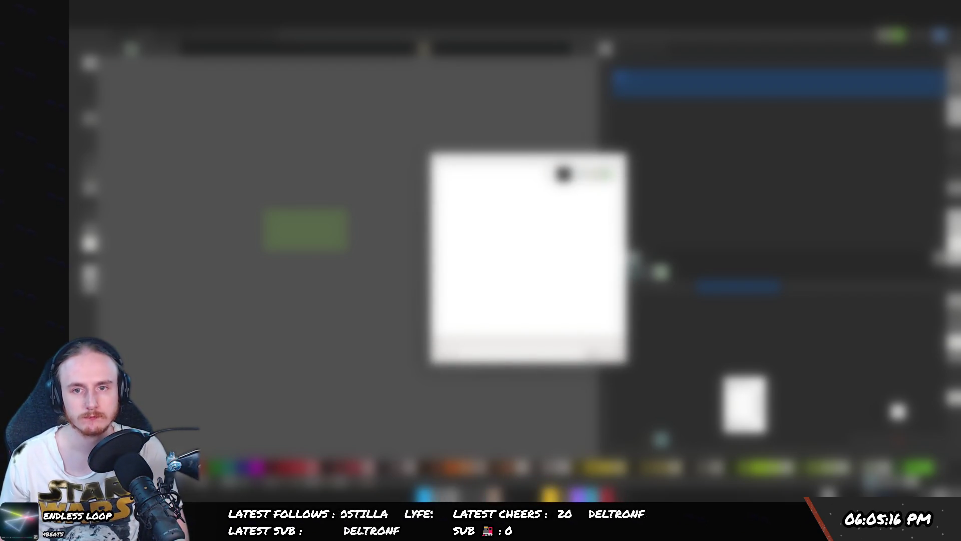
- Change the dialog setting's dropdown to the next option and select a lower row
{"action": "left_click", "coordinate": [562, 174]}
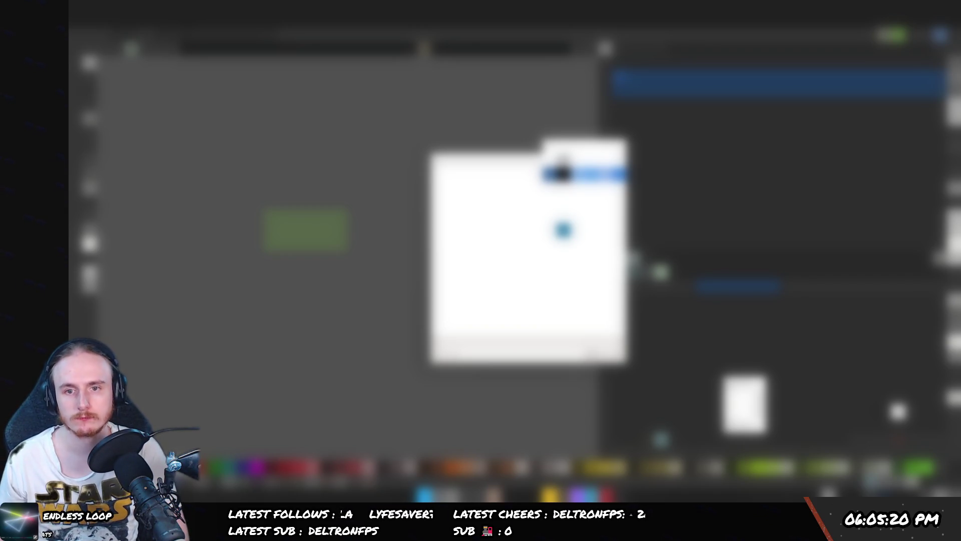
{"action": "key", "text": "Down"}
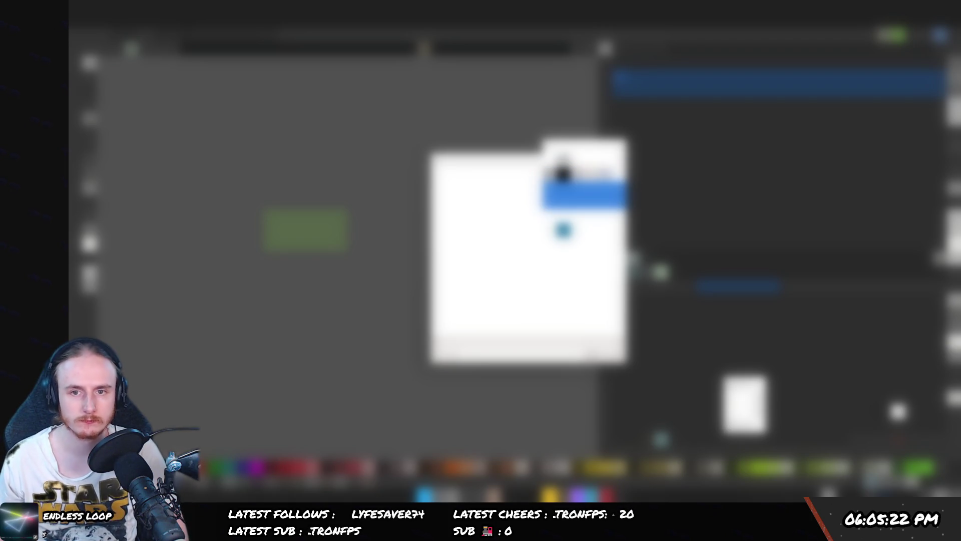
{"action": "left_click", "coordinate": [563, 172]}
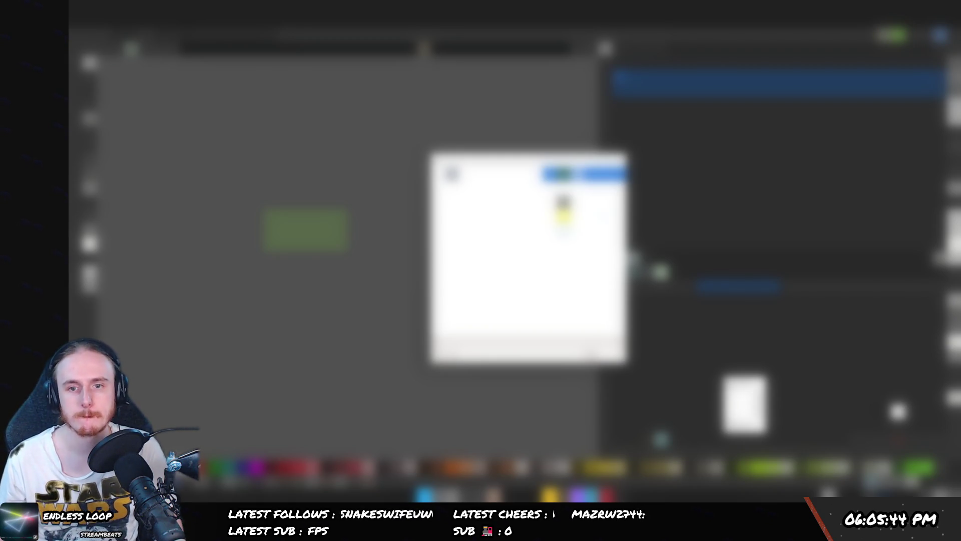
{"action": "left_click", "coordinate": [583, 216]}
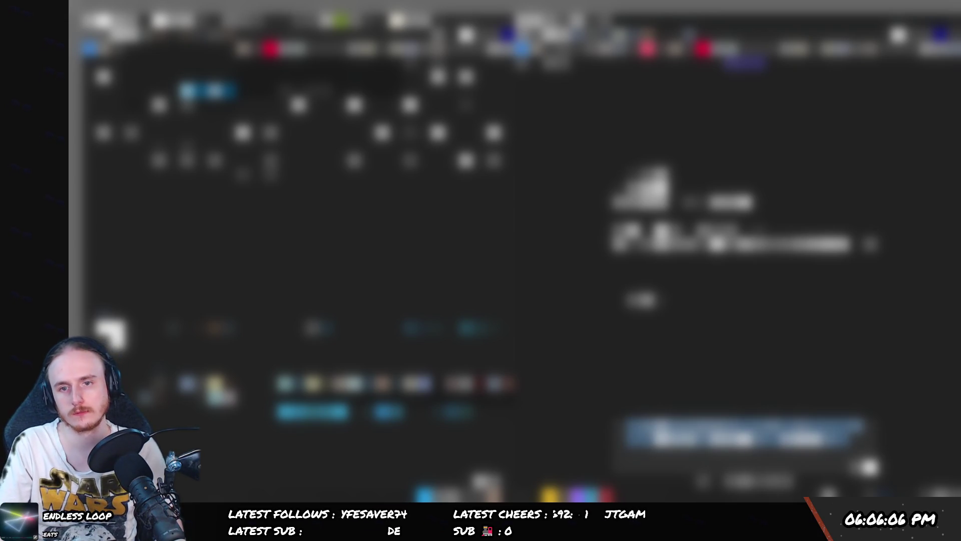
- Show the panel of thumbnail items in the browser
{"action": "left_click", "coordinate": [744, 434]}
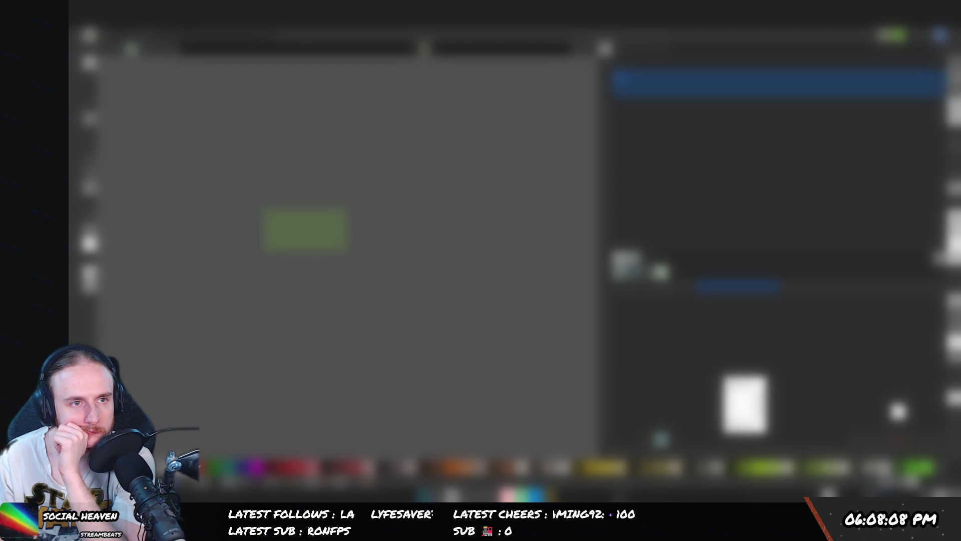
- Dismiss the top-left command menu and switch to the browser window using the taskbar popup
{"action": "left_click", "coordinate": [131, 37]}
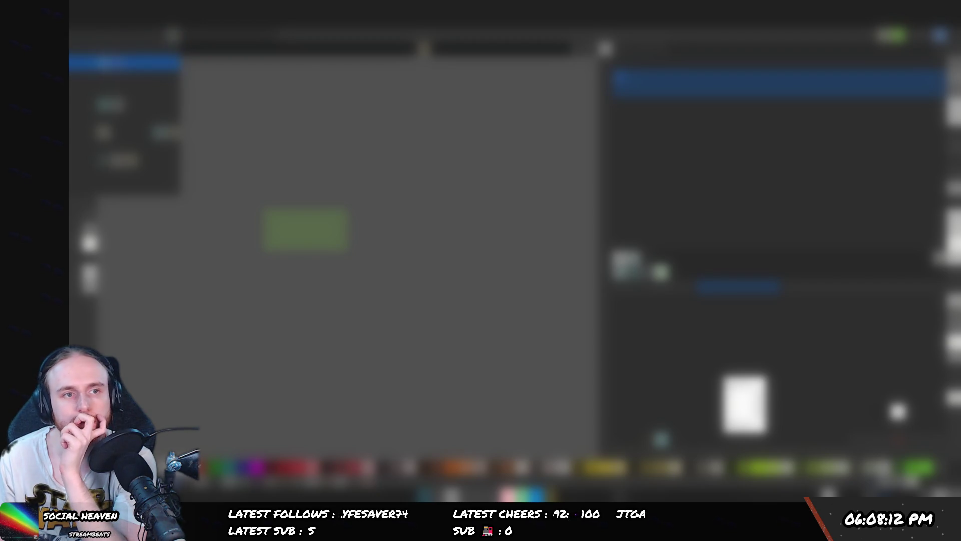
{"action": "key", "text": "Escape"}
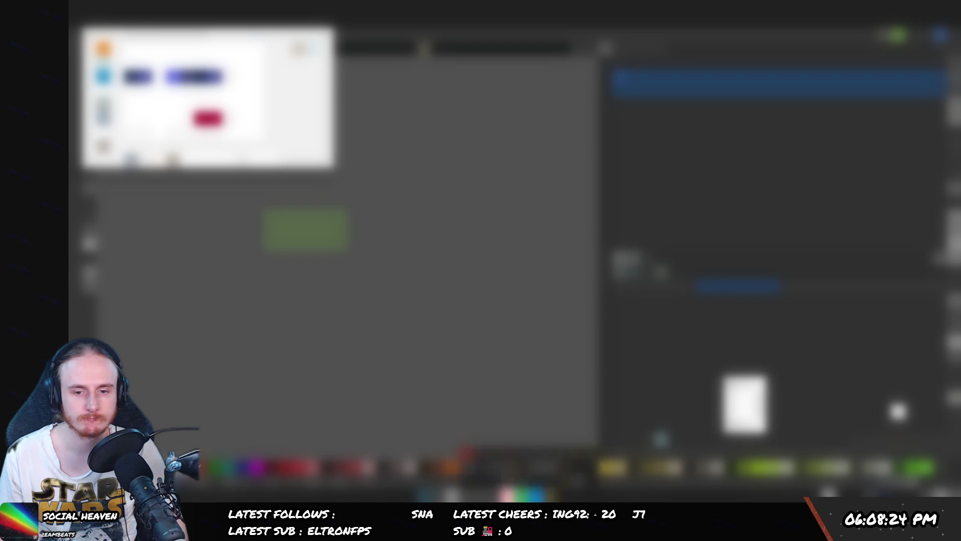
{"action": "key", "text": "alt+Tab"}
{"action": "left_click", "coordinate": [111, 328]}
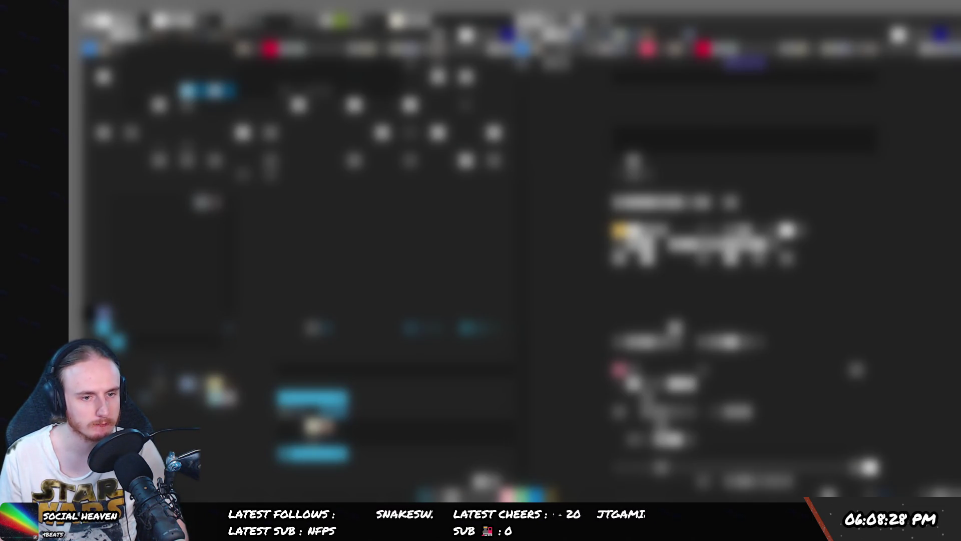
- Switch the taskbar popup to show its row of window icons
{"action": "left_click", "coordinate": [110, 331]}
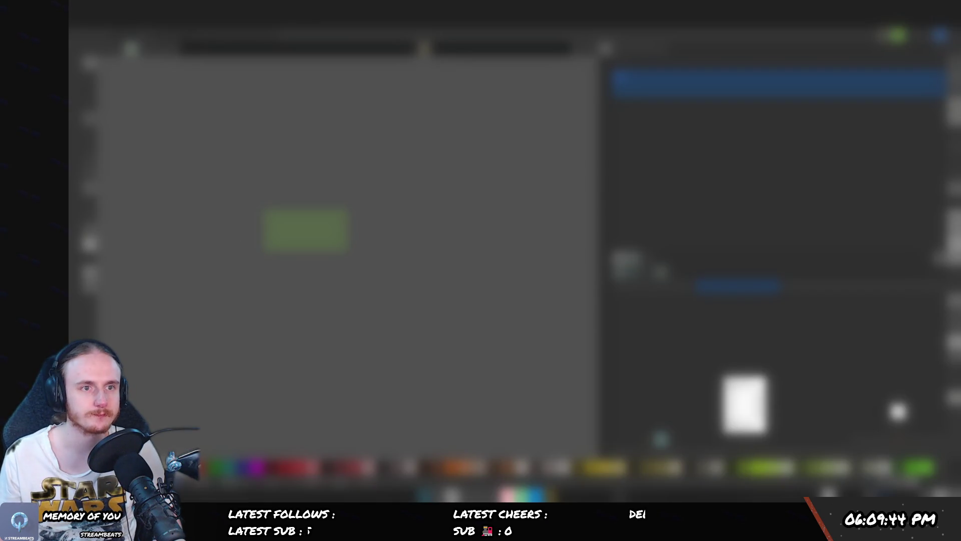
- Bring up Inkscape's Import file chooser from the File menu
{"action": "left_click", "coordinate": [172, 35]}
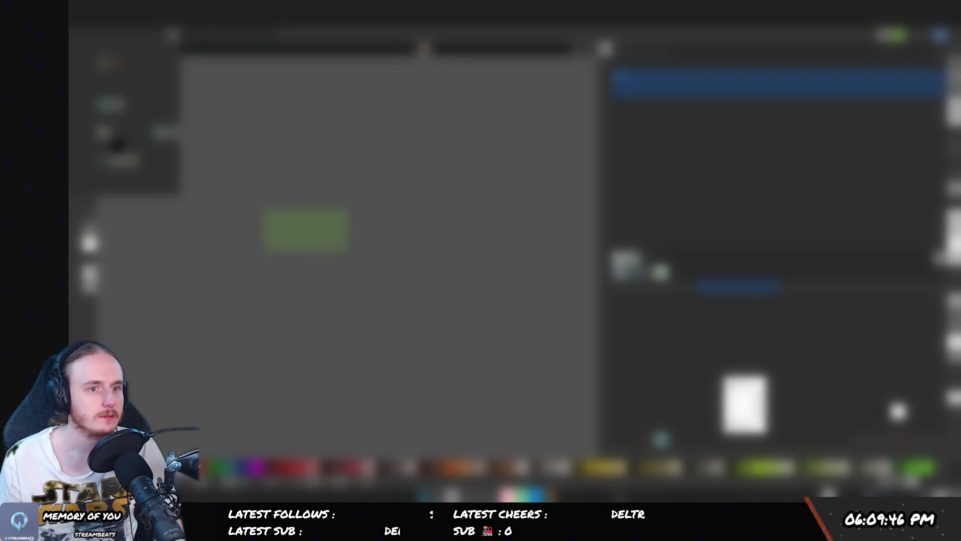
{"action": "left_click", "coordinate": [125, 119]}
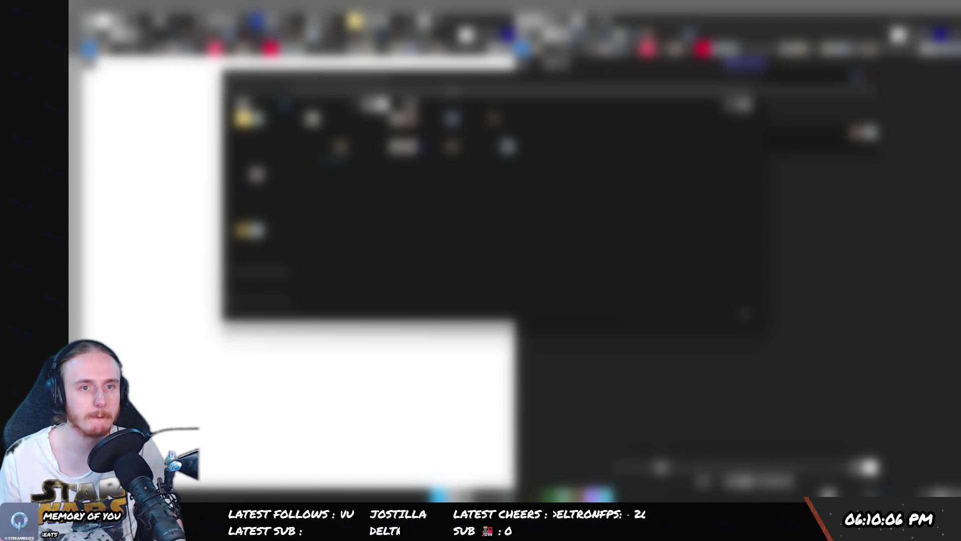
- Select and open a folder in the import file chooser
{"action": "left_click", "coordinate": [408, 159]}
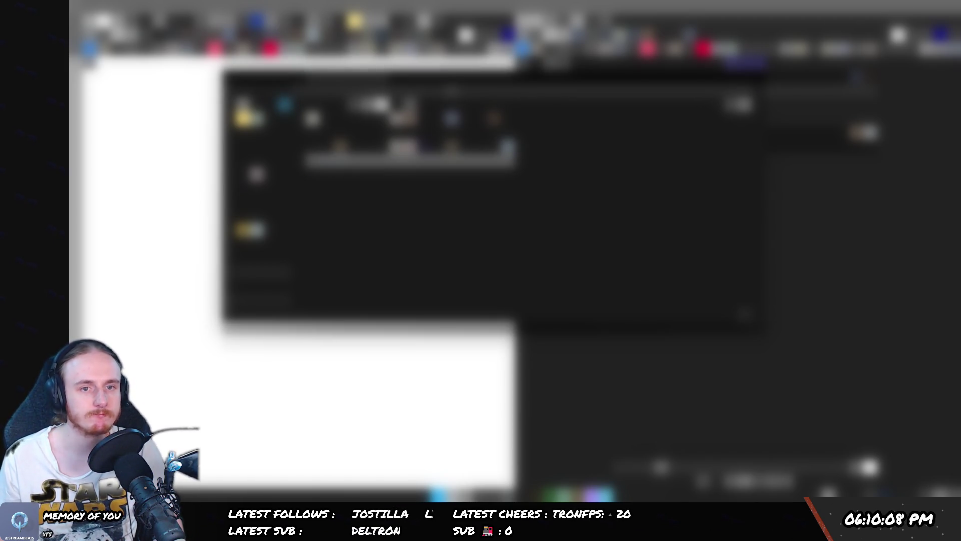
{"action": "key", "text": "Return"}
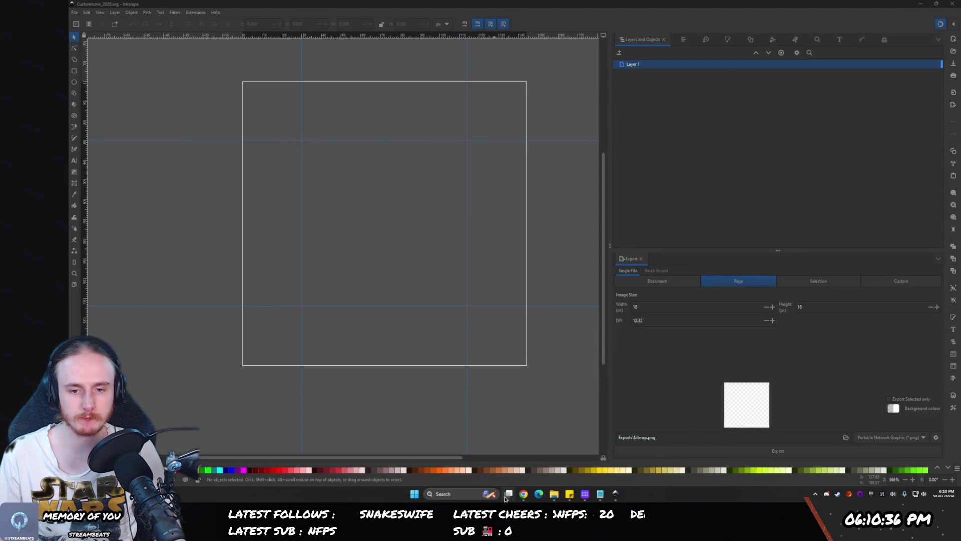
- Save Iconify's ic:outline-screenshot-monitor icon as an SVG and bring the empty Inkscape page forward
{"action": "left_click", "coordinate": [523, 493]}
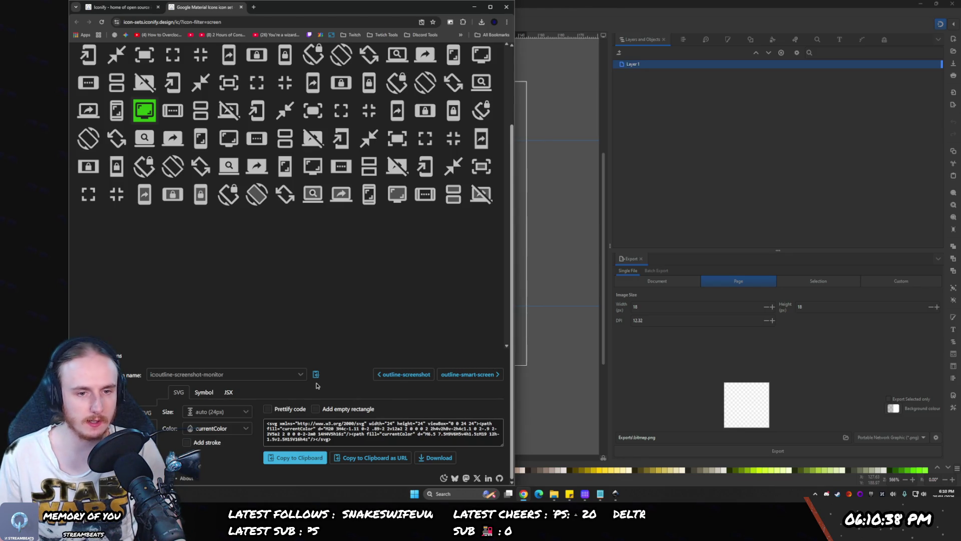
{"action": "left_click", "coordinate": [432, 457]}
{"action": "left_click_drag", "start_coordinate": [411, 42], "coordinate": [548, 266]}
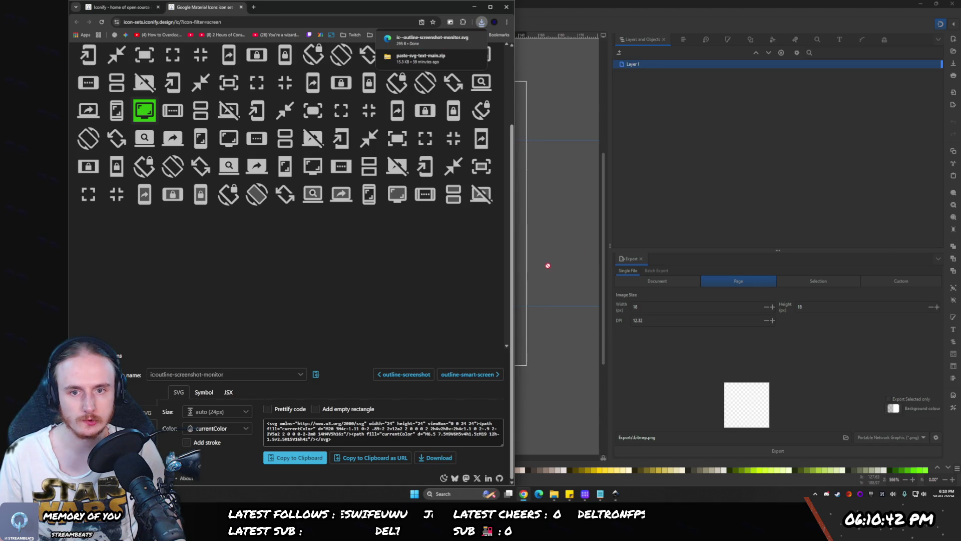
{"action": "left_click", "coordinate": [564, 221]}
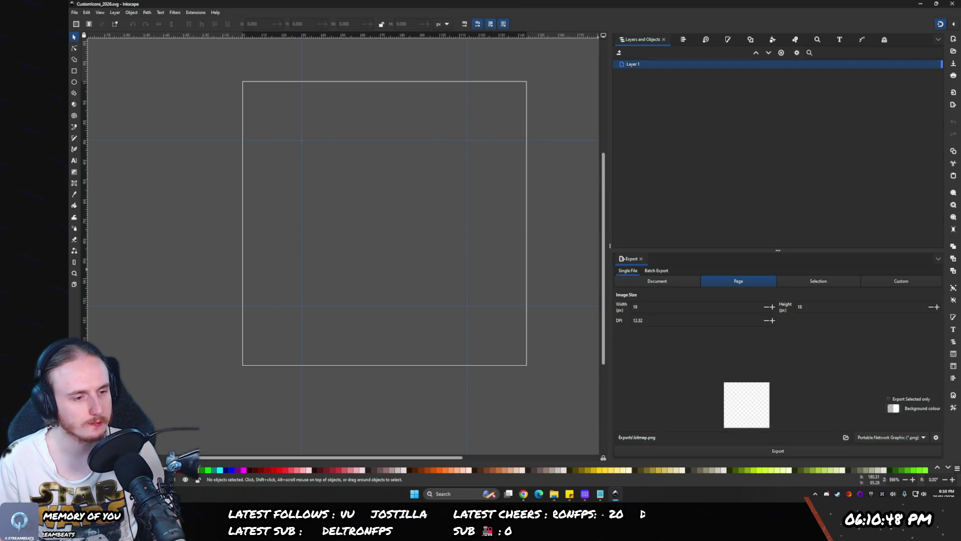
- Import the monitor icon as editable objects, snap it to the guide intersection, and scale to 93.333 × 84
{"action": "left_click_drag", "start_coordinate": [102, 291], "coordinate": [408, 182]}
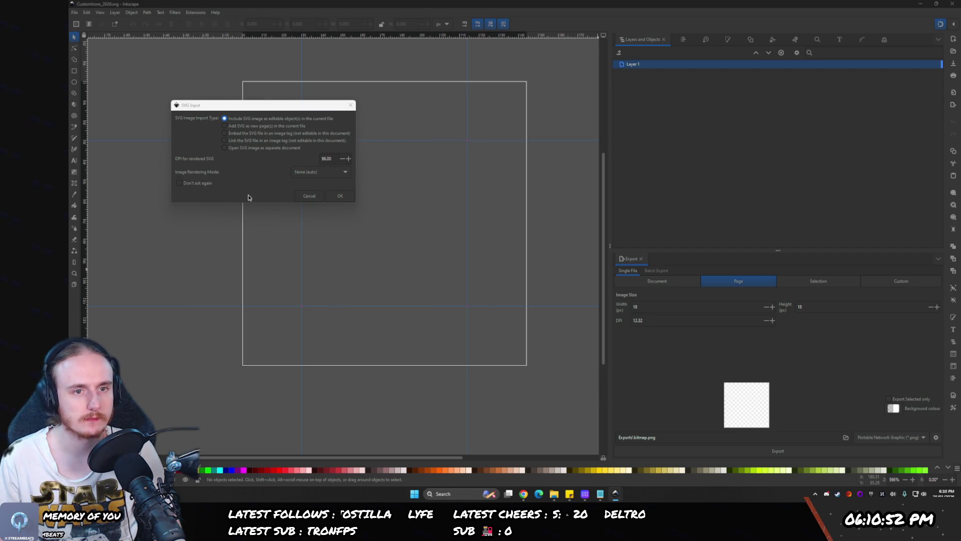
{"action": "left_click", "coordinate": [341, 196]}
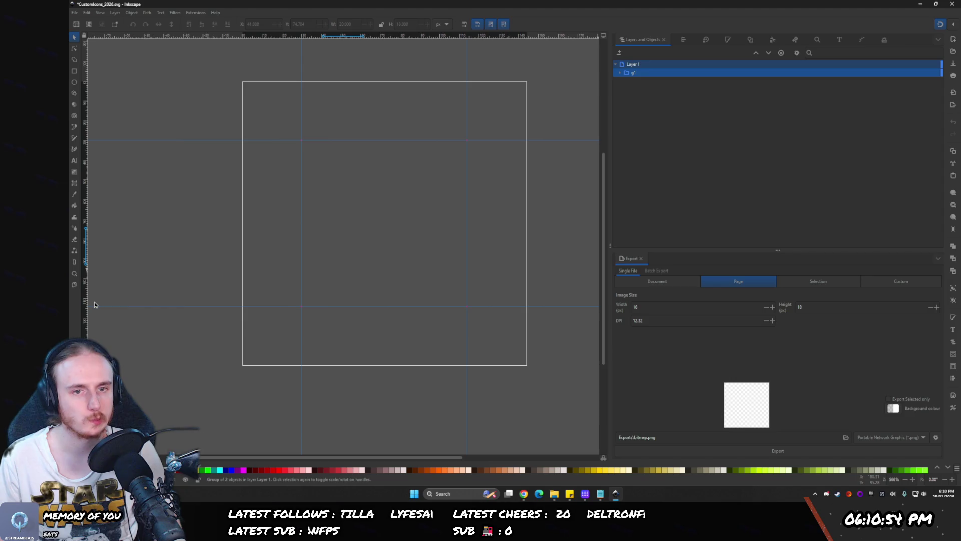
{"action": "mouse_move", "coordinate": [327, 243]}
{"action": "left_mouse_down"}
{"action": "mouse_move", "coordinate": [306, 155]}
{"action": "mouse_move", "coordinate": [469, 290]}
{"action": "left_mouse_up"}
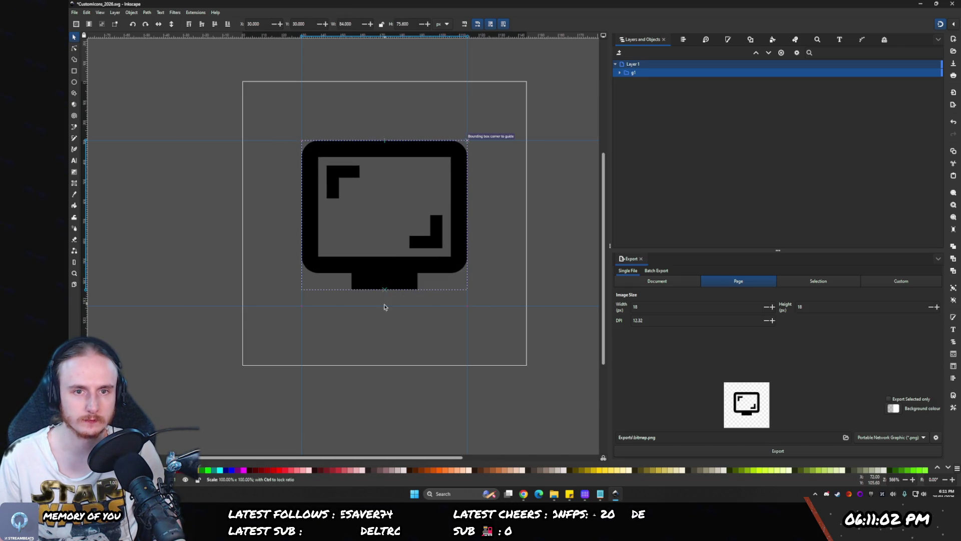
{"action": "left_click_drag", "start_coordinate": [383, 293], "coordinate": [385, 309]}
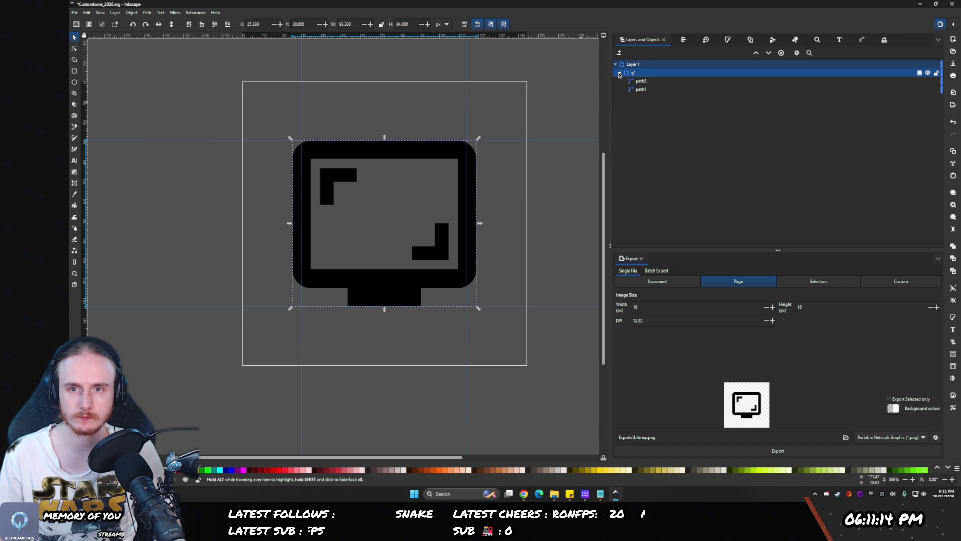
{"action": "key", "text": "Escape"}
{"action": "left_click", "coordinate": [632, 74]}
{"action": "left_click", "coordinate": [690, 83]}
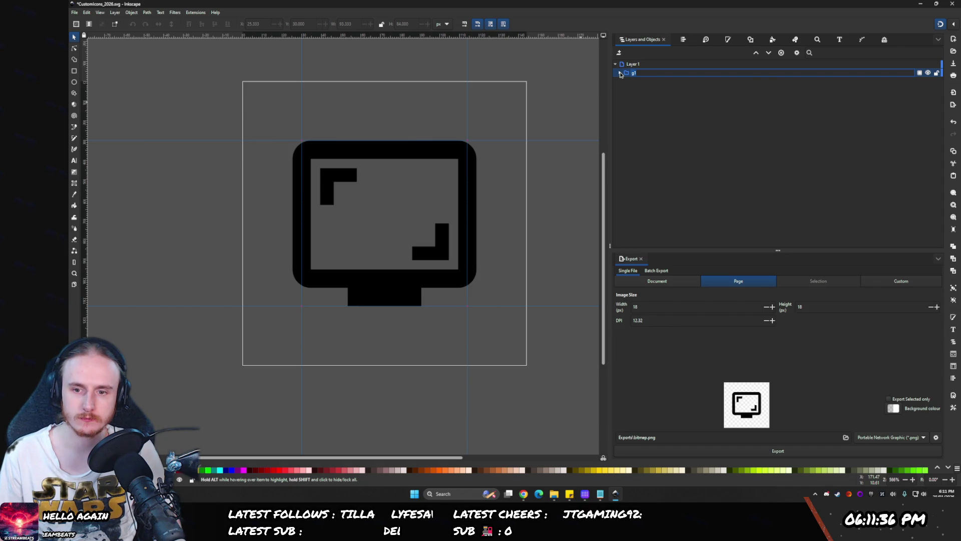
{"action": "left_click", "coordinate": [620, 74]}
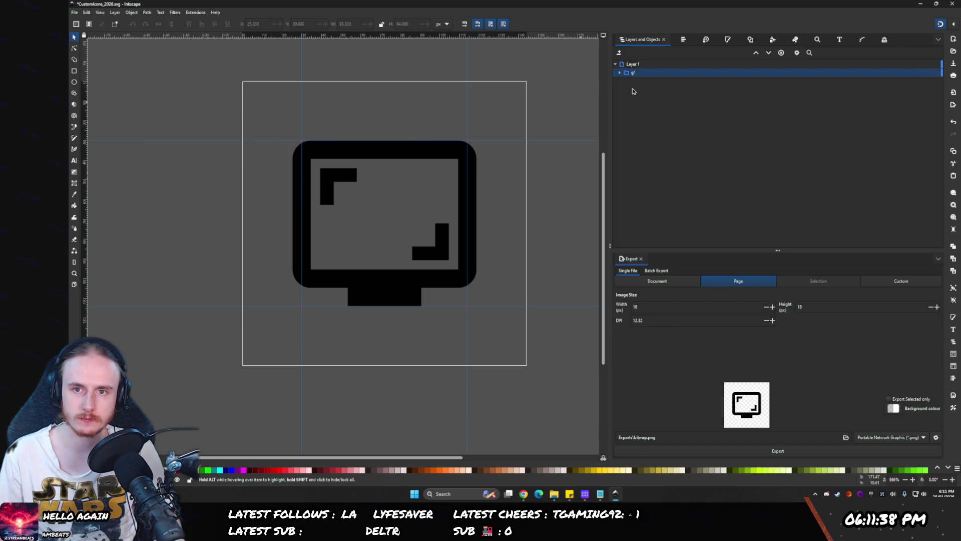
{"action": "left_click", "coordinate": [628, 65]}
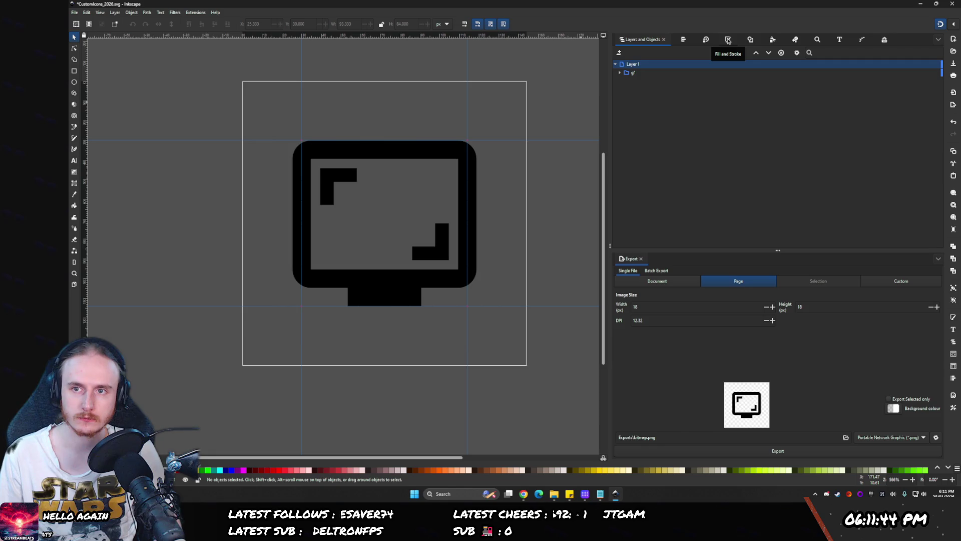
{"action": "left_click", "coordinate": [775, 41]}
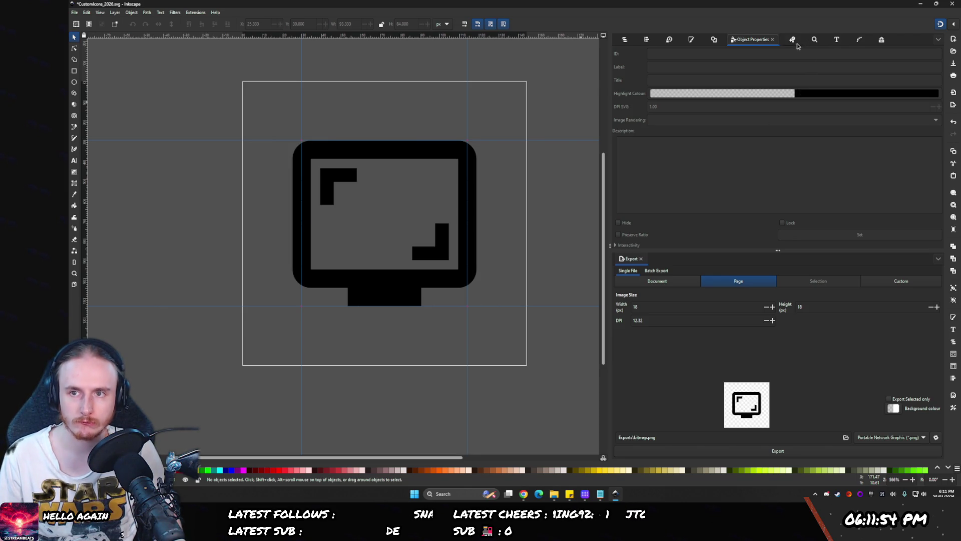
{"action": "left_click", "coordinate": [692, 42]}
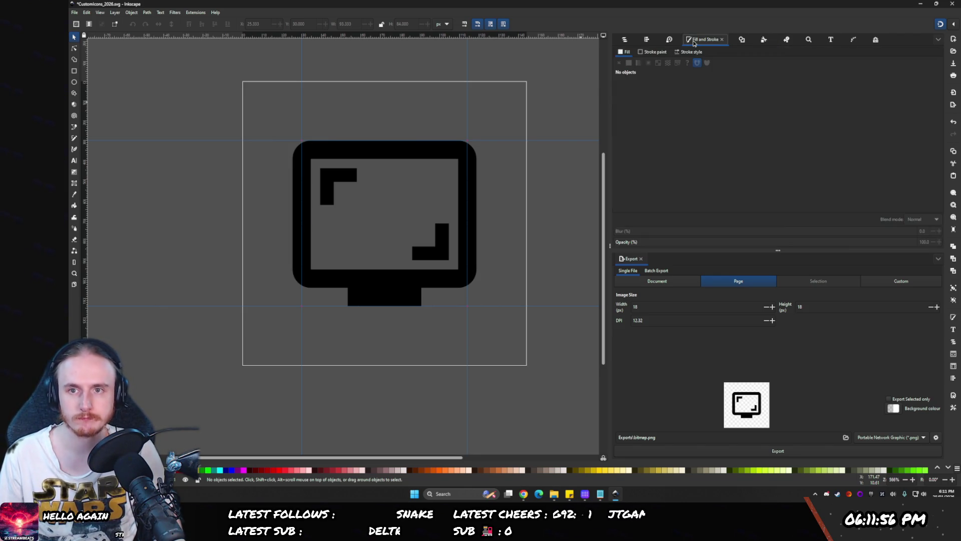
{"action": "left_click", "coordinate": [624, 39]}
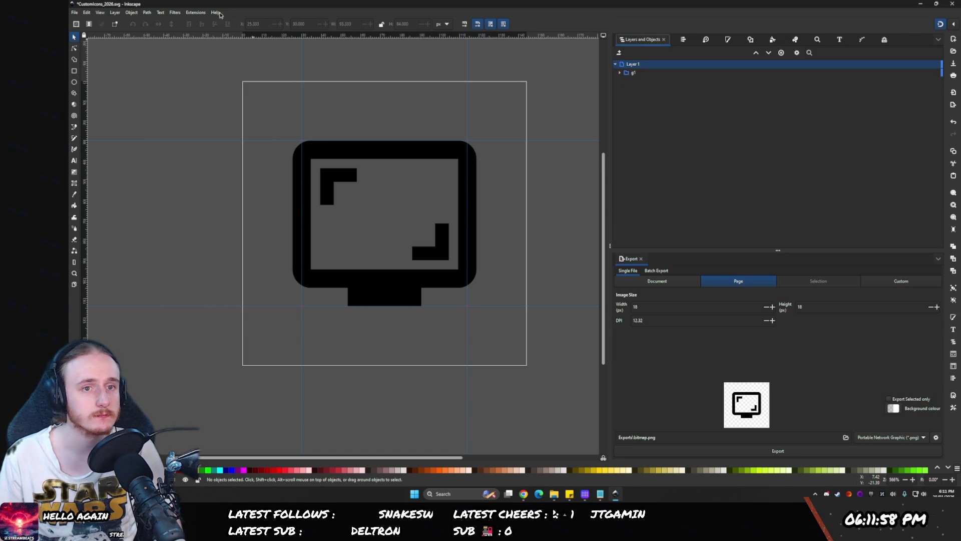
- Select the g1 group, open its Object Properties, and toggle its visibility off and back on
{"action": "left_click", "coordinate": [204, 14]}
{"action": "mouse_move", "coordinate": [173, 14]}
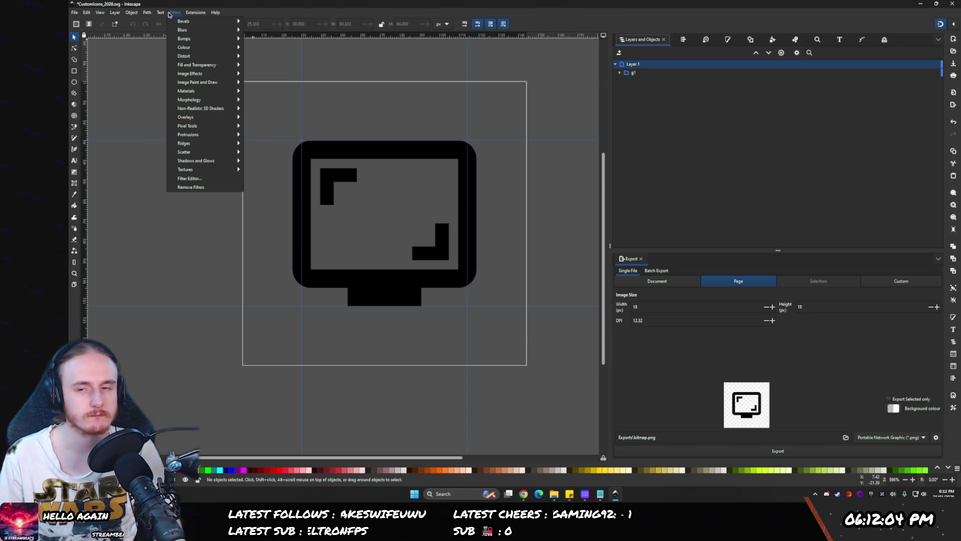
{"action": "left_click", "coordinate": [660, 71]}
{"action": "right_click", "coordinate": [660, 74]}
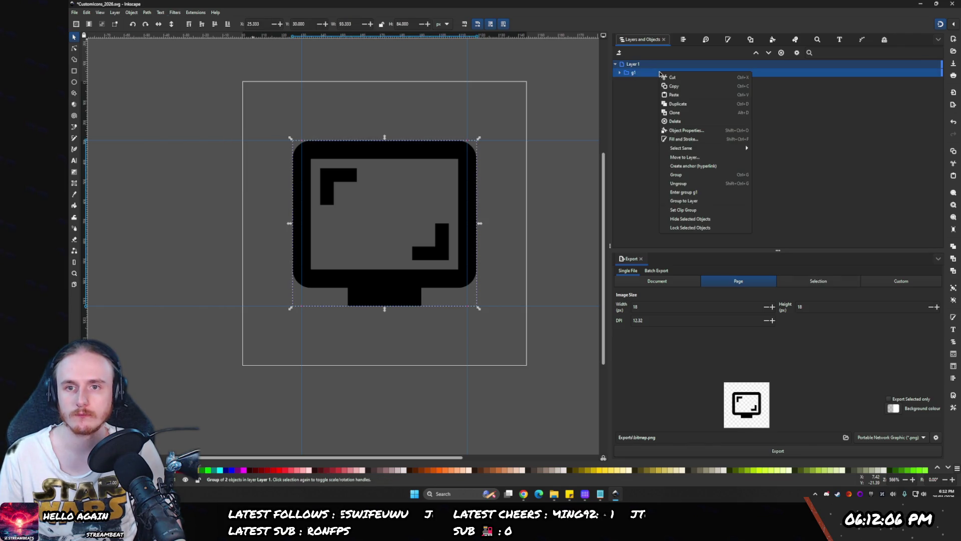
{"action": "left_click", "coordinate": [700, 131]}
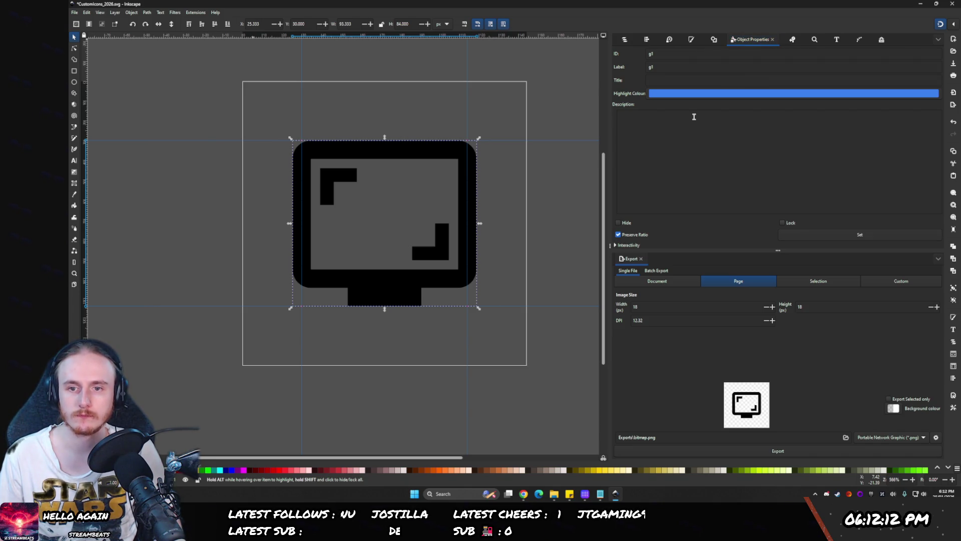
{"action": "left_click", "coordinate": [624, 223]}
{"action": "left_click", "coordinate": [625, 225]}
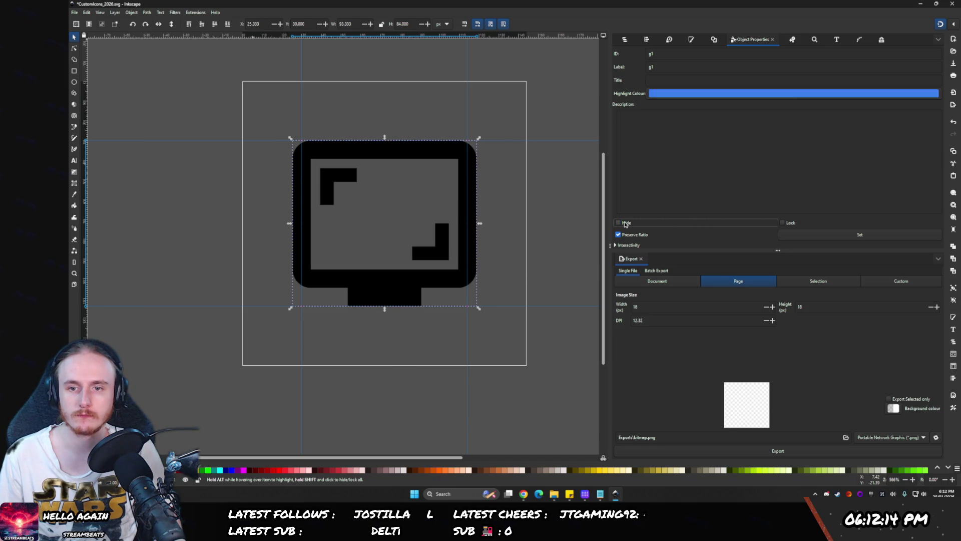
{"action": "left_click", "coordinate": [643, 169]}
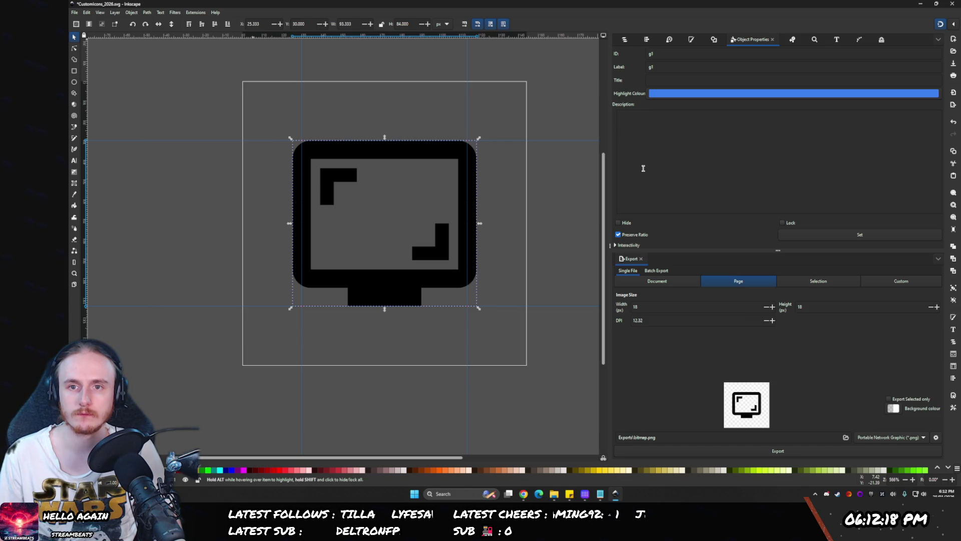
- Try g1 at 31% opacity, leave image rendering on auto, then restore opacity to 100%
{"action": "left_click", "coordinate": [691, 40]}
{"action": "left_click", "coordinate": [707, 242]}
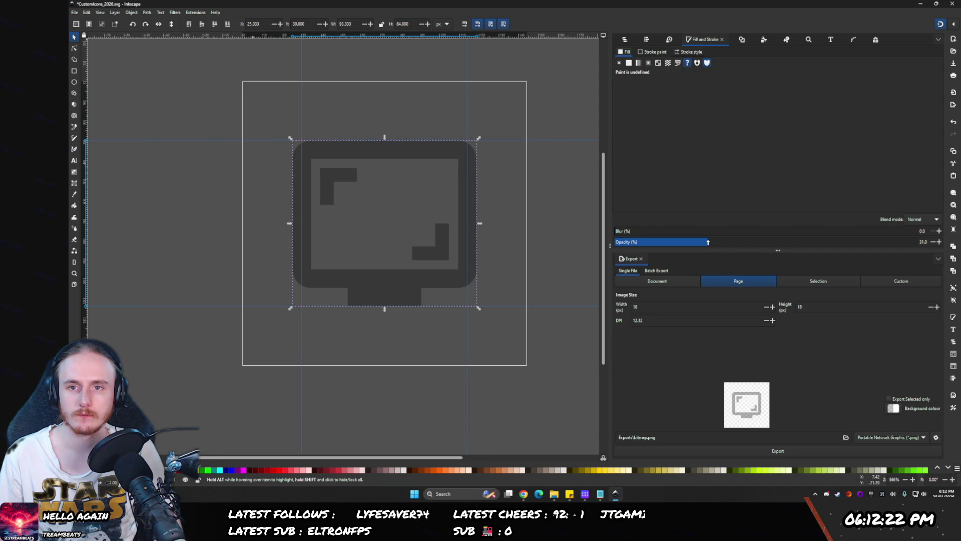
{"action": "left_click", "coordinate": [757, 40]}
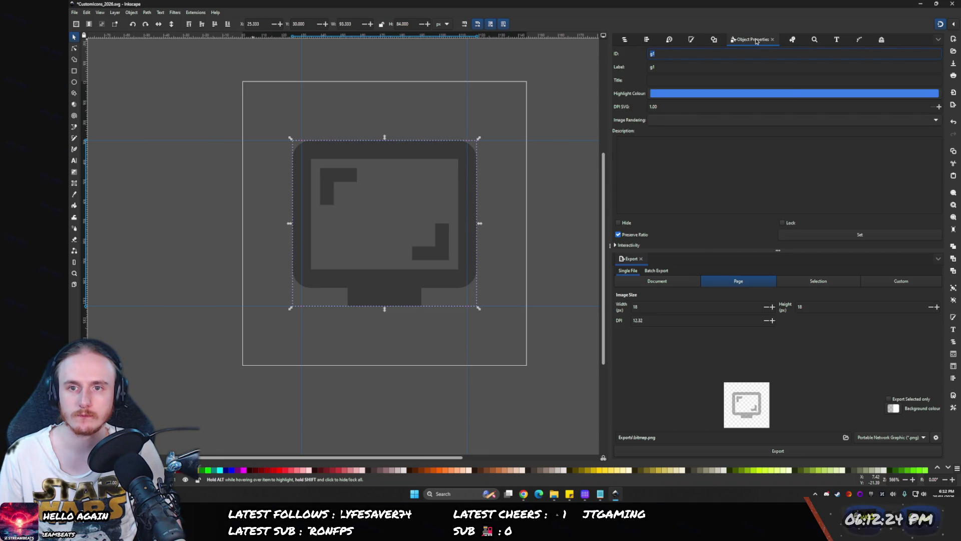
{"action": "left_click", "coordinate": [690, 124]}
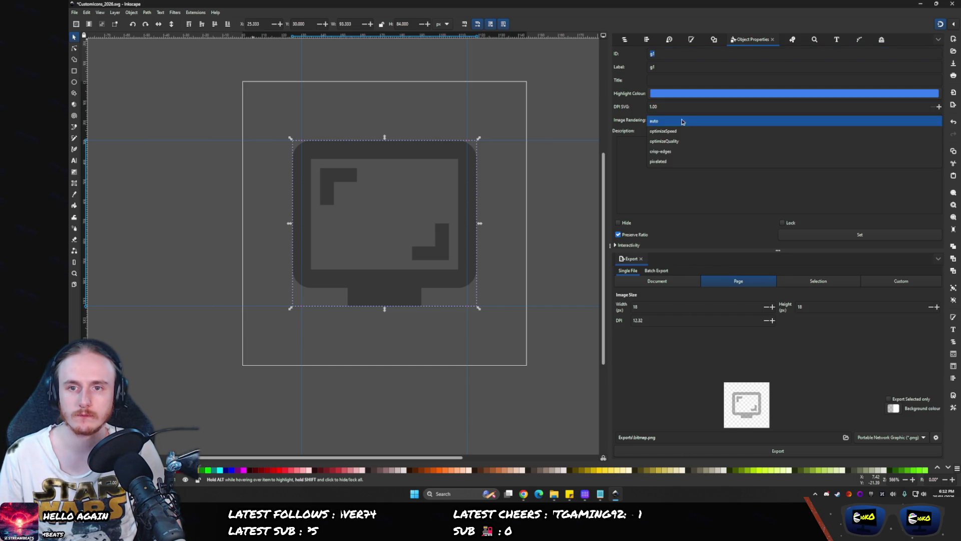
{"action": "left_click", "coordinate": [682, 122]}
{"action": "left_click", "coordinate": [625, 40]}
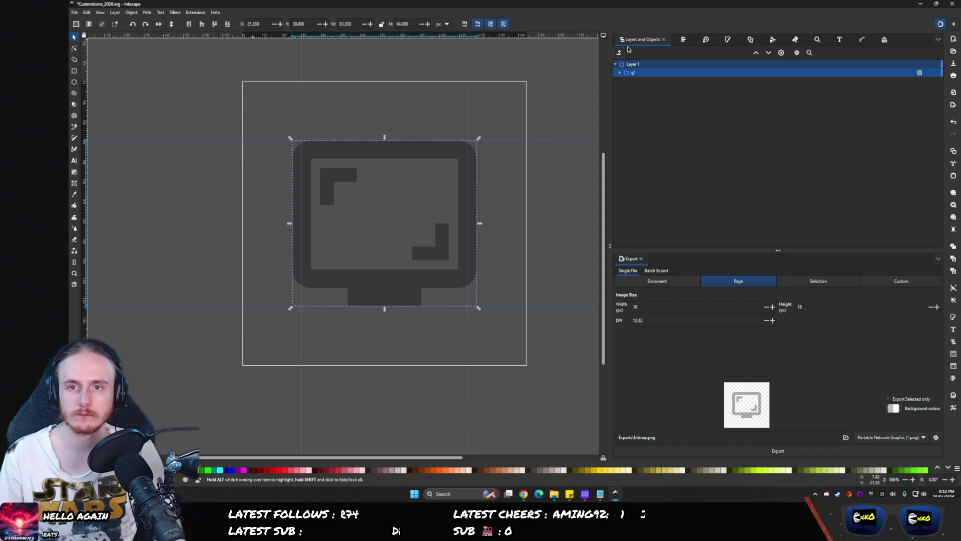
{"action": "left_click", "coordinate": [916, 73]}
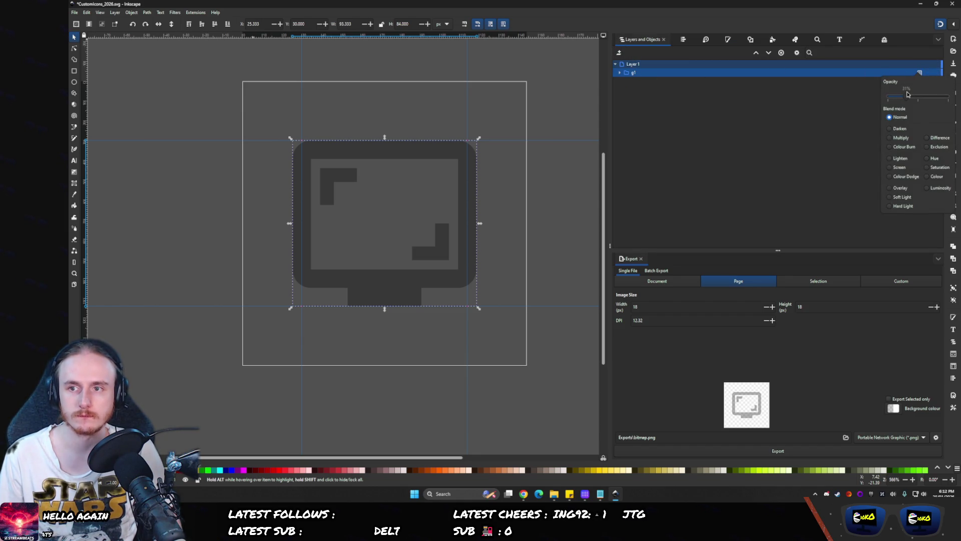
{"action": "left_click_drag", "start_coordinate": [909, 96], "coordinate": [960, 96]}
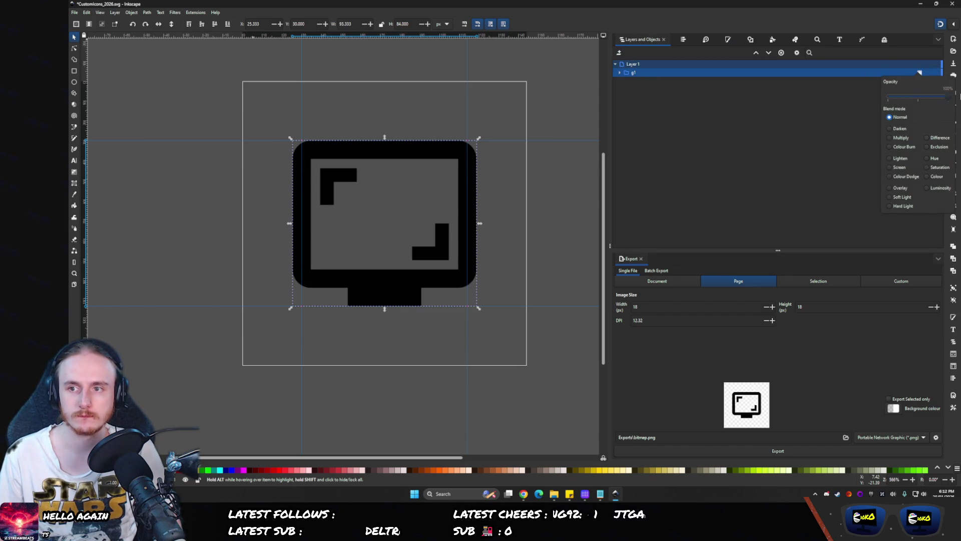
- Cycle through the Trace Bitmap, Object Properties and Fill and Stroke tabs, ending on Layers and Objects
{"action": "left_click", "coordinate": [750, 40]}
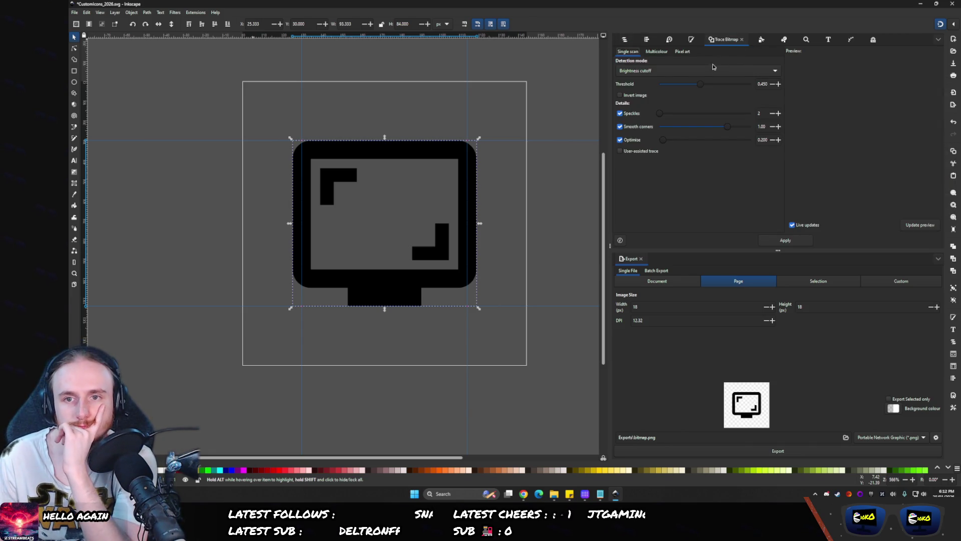
{"action": "left_click", "coordinate": [761, 40]}
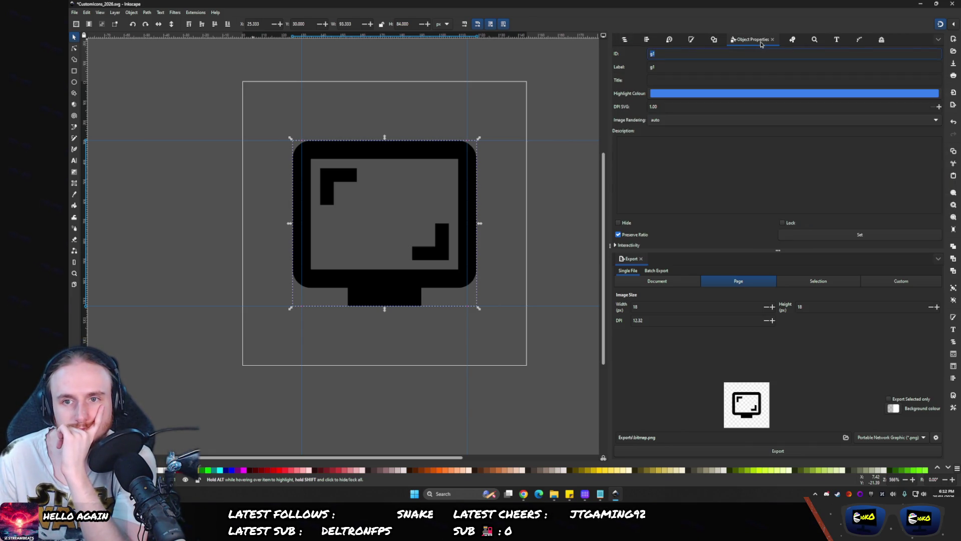
{"action": "left_click", "coordinate": [691, 40]}
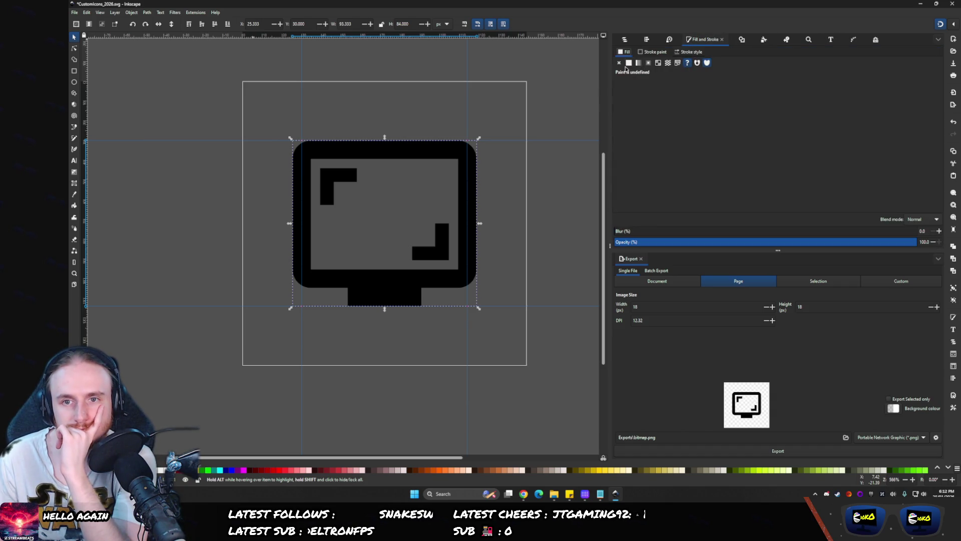
{"action": "left_click", "coordinate": [764, 40]}
{"action": "left_click", "coordinate": [630, 43]}
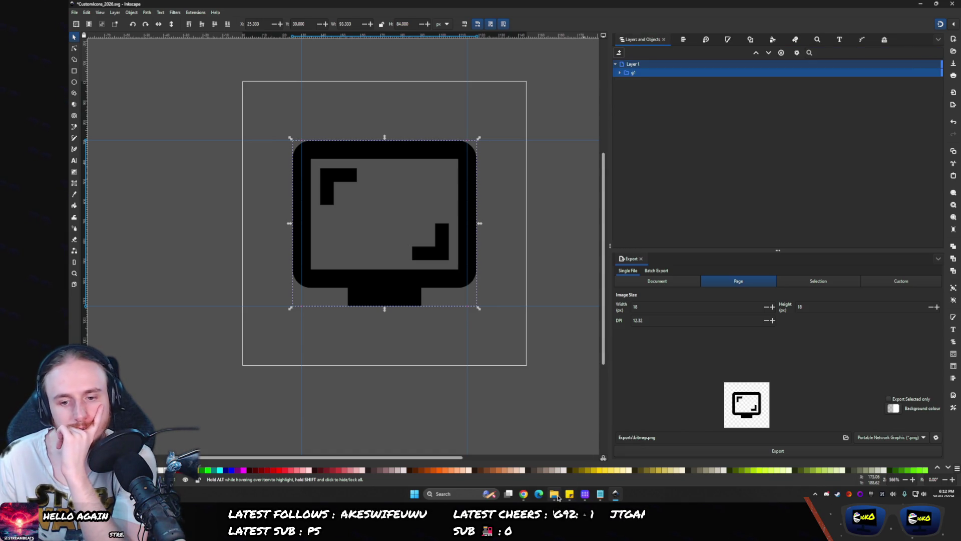
{"action": "mouse_move", "coordinate": [557, 496]}
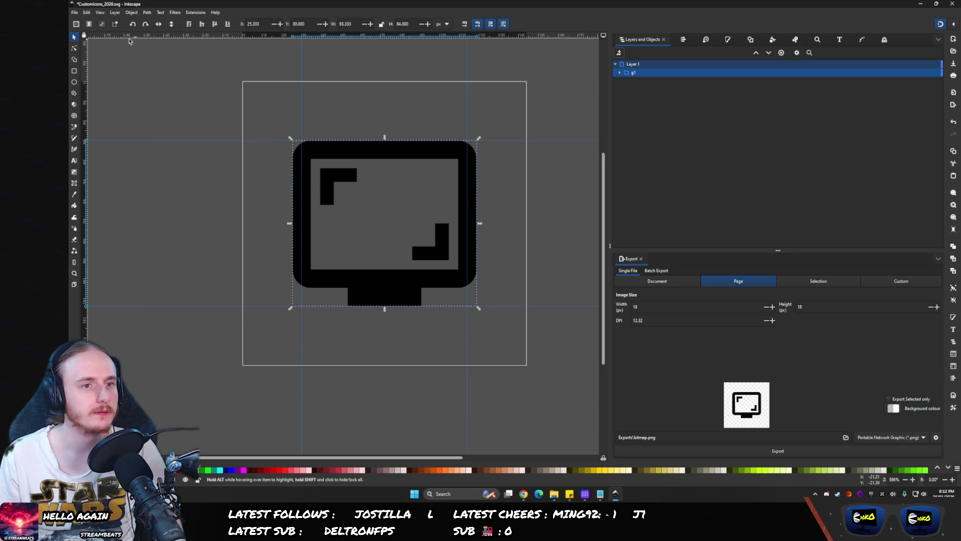
- Deselect the icon, rename Layer 1 to 'Scene Selector', and select the g1 group
{"action": "left_click", "coordinate": [74, 48]}
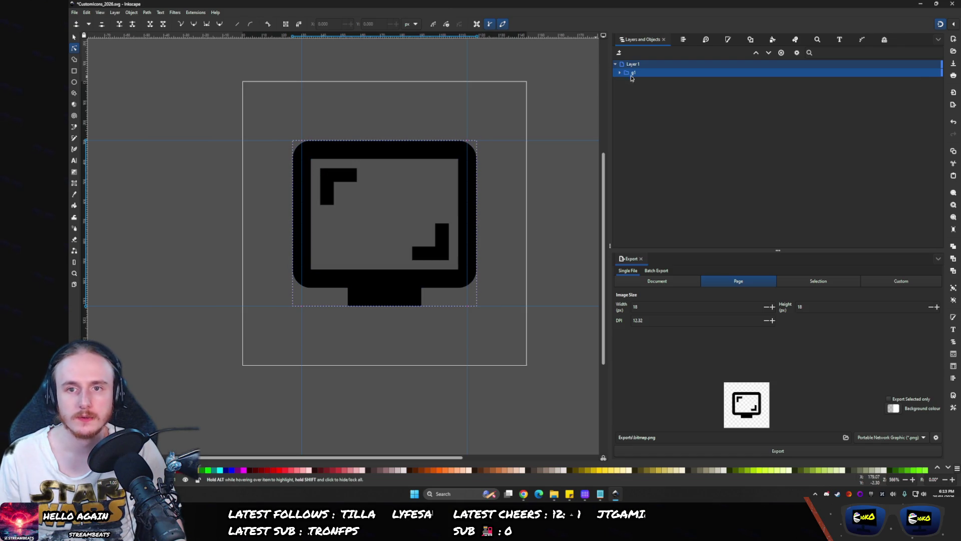
{"action": "key", "text": "Escape"}
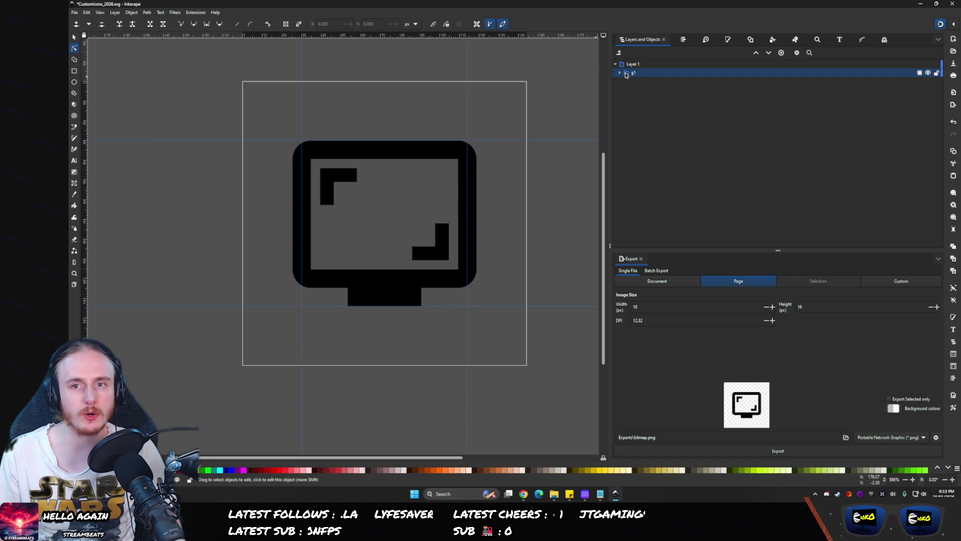
{"action": "left_click", "coordinate": [632, 65]}
{"action": "type", "text": "Scene Selecto"}
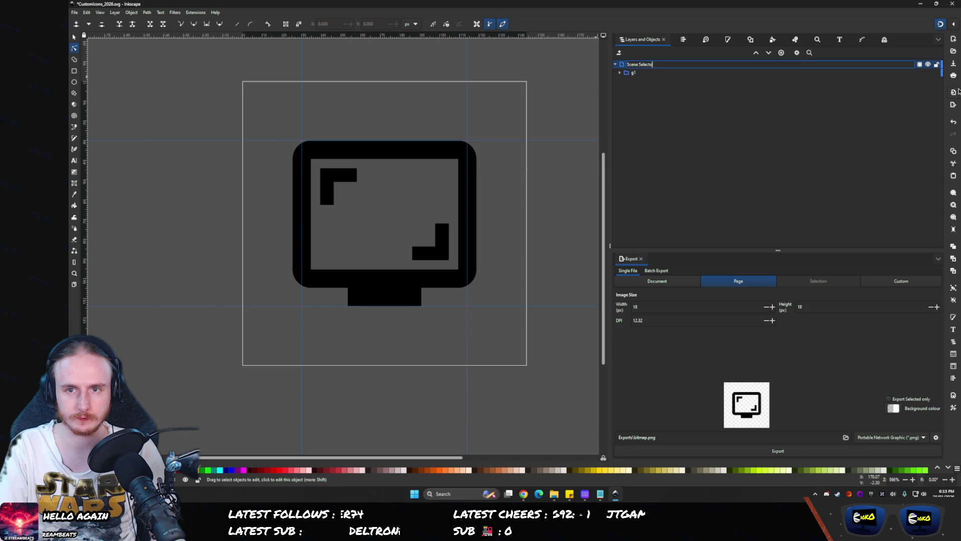
{"action": "type", "text": "r"}
{"action": "key", "text": "Return"}
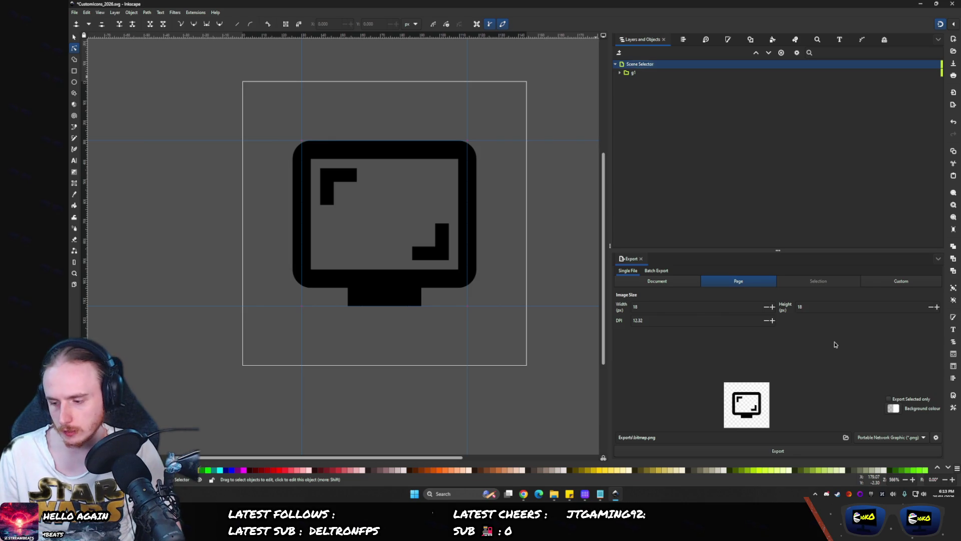
{"action": "left_click", "coordinate": [626, 74]}
- Duplicate the g1 group, deleting the surplus copy so two g1 groups remain
{"action": "right_click", "coordinate": [627, 75]}
{"action": "left_click", "coordinate": [648, 105]}
{"action": "key", "text": "Escape"}
{"action": "key", "text": "Delete"}
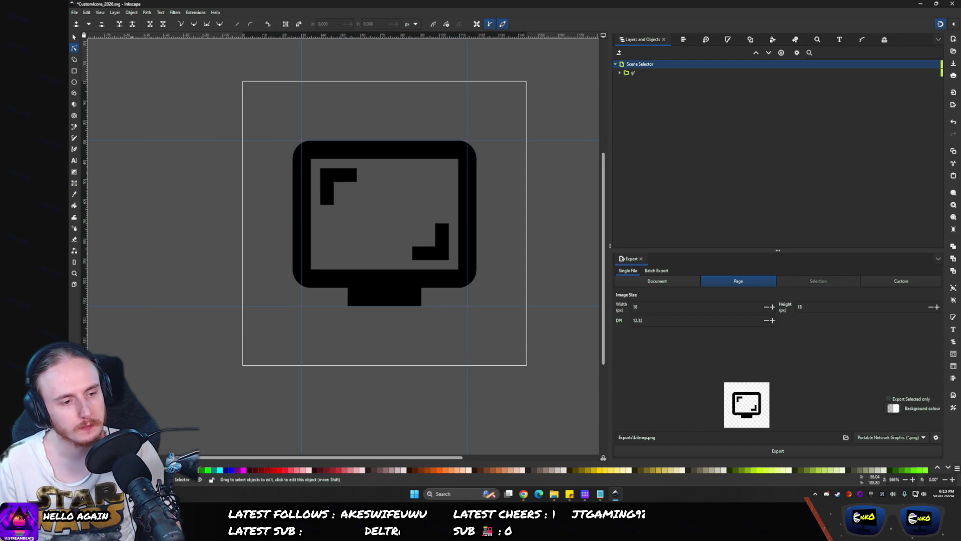
{"action": "right_click", "coordinate": [633, 74]}
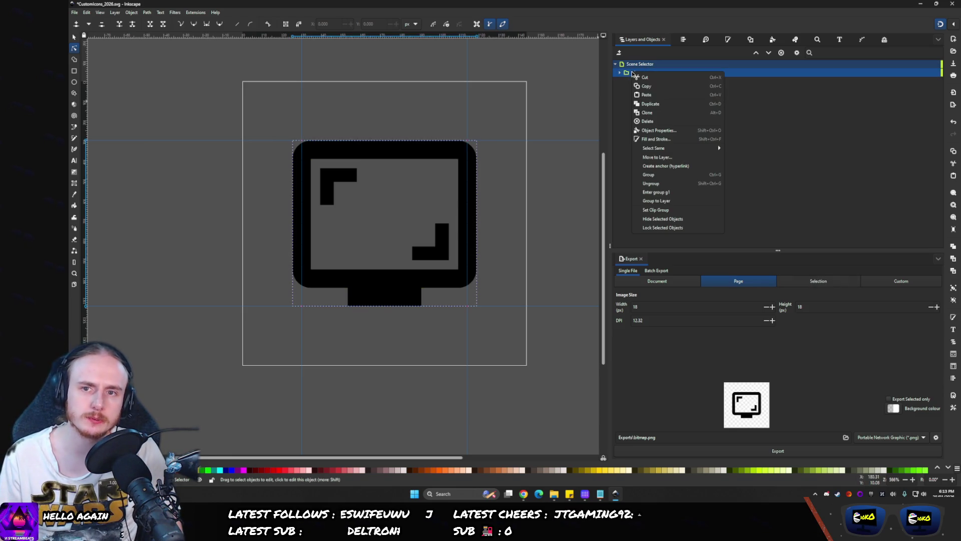
{"action": "left_click", "coordinate": [646, 94]}
- Add a new layer named 'Source Matrix' and move one g1 copy into it
{"action": "key", "text": "ctrl+shift+n"}
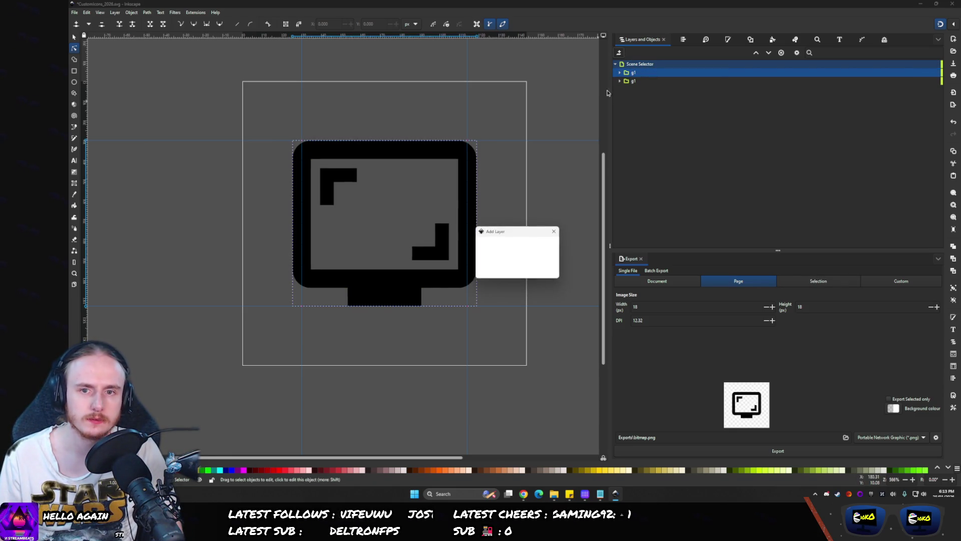
{"action": "type", "text": "Source Mat"}
{"action": "key", "text": "BackSpace"}
{"action": "type", "text": "x"}
{"action": "left_click", "coordinate": [543, 271]}
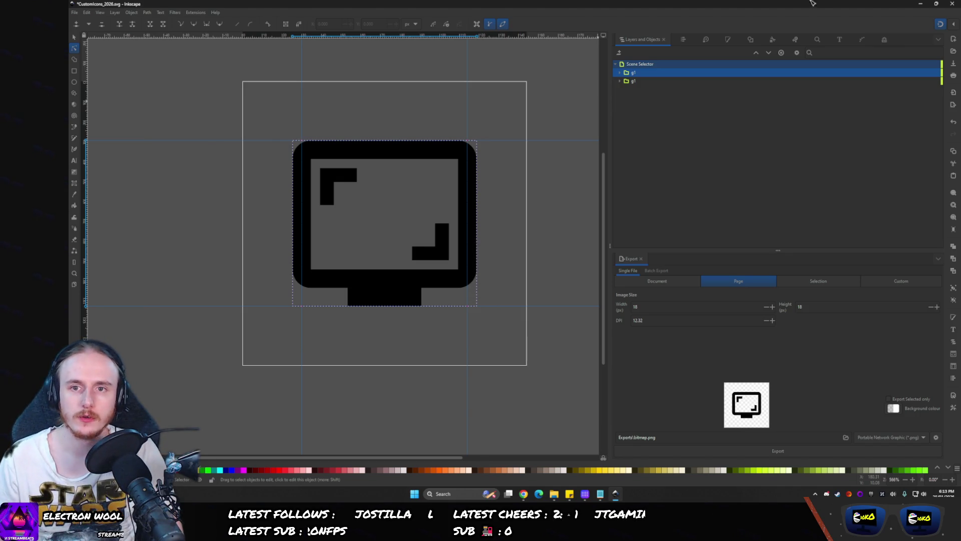
{"action": "left_click_drag", "start_coordinate": [626, 83], "coordinate": [635, 94]}
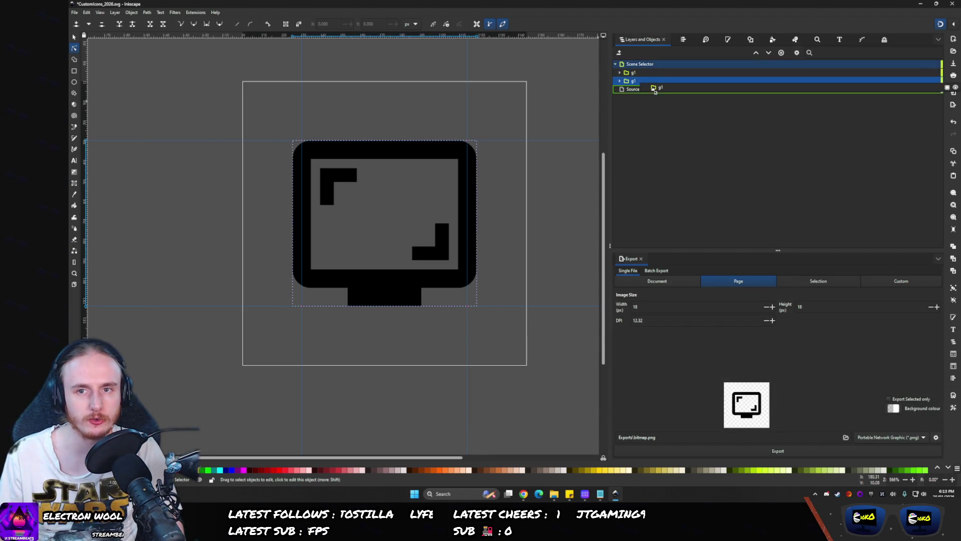
- Make the Scene Selector g1 white with a flat fill at lightness 100, then open Iconify's baseline-screenshot-monitor icon
{"action": "left_click", "coordinate": [620, 65]}
{"action": "left_click", "coordinate": [619, 72]}
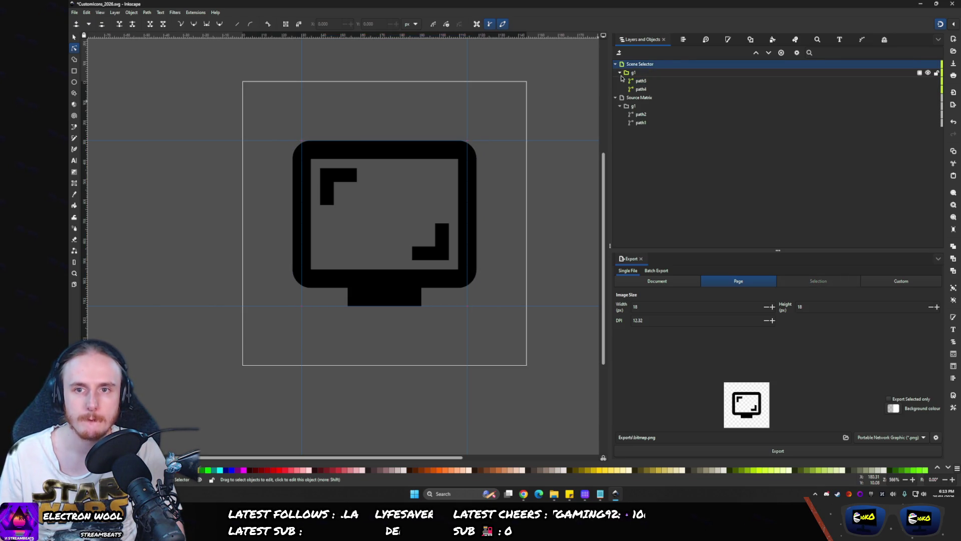
{"action": "left_click", "coordinate": [632, 73]}
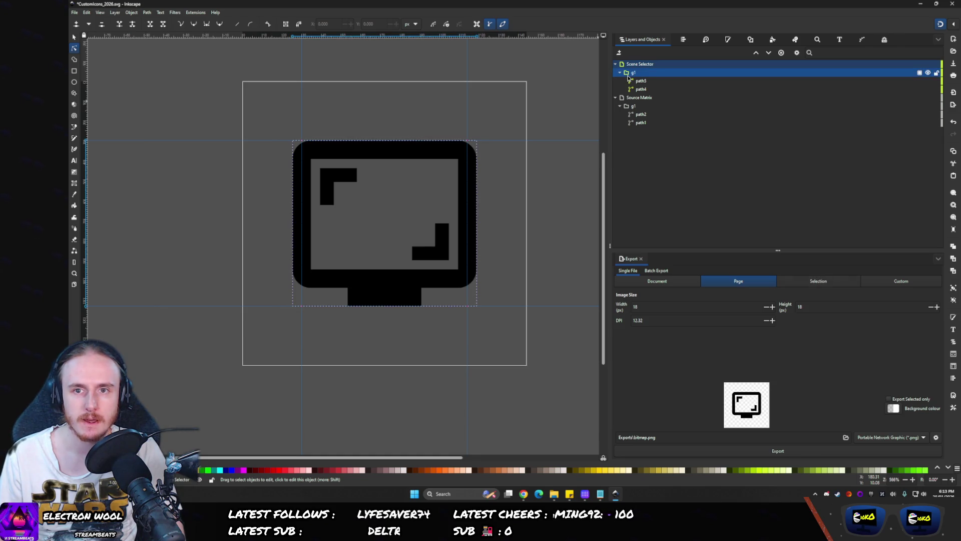
{"action": "left_click", "coordinate": [728, 39]}
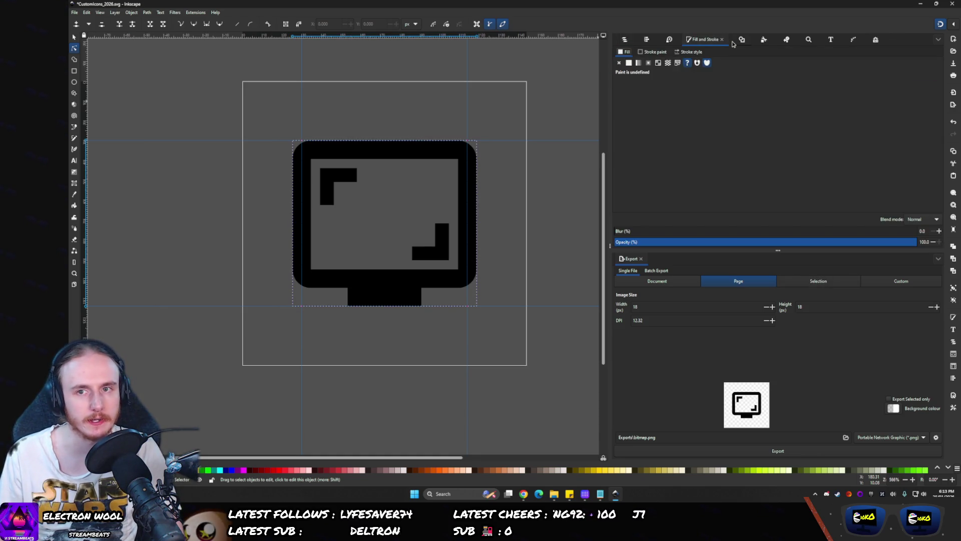
{"action": "left_click", "coordinate": [628, 63]}
{"action": "left_click_drag", "start_coordinate": [626, 125], "coordinate": [915, 124]}
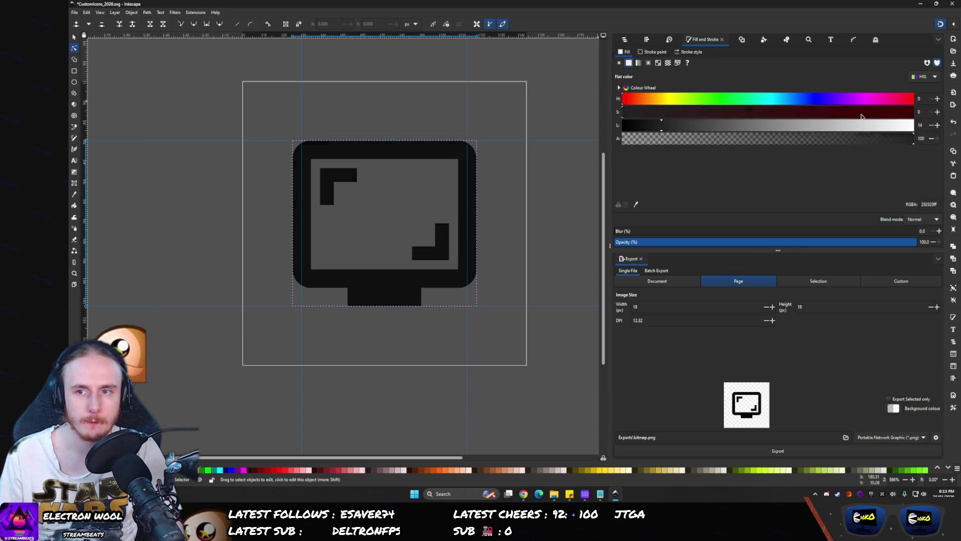
{"action": "left_click", "coordinate": [669, 40]}
{"action": "key", "text": "alt+Tab"}
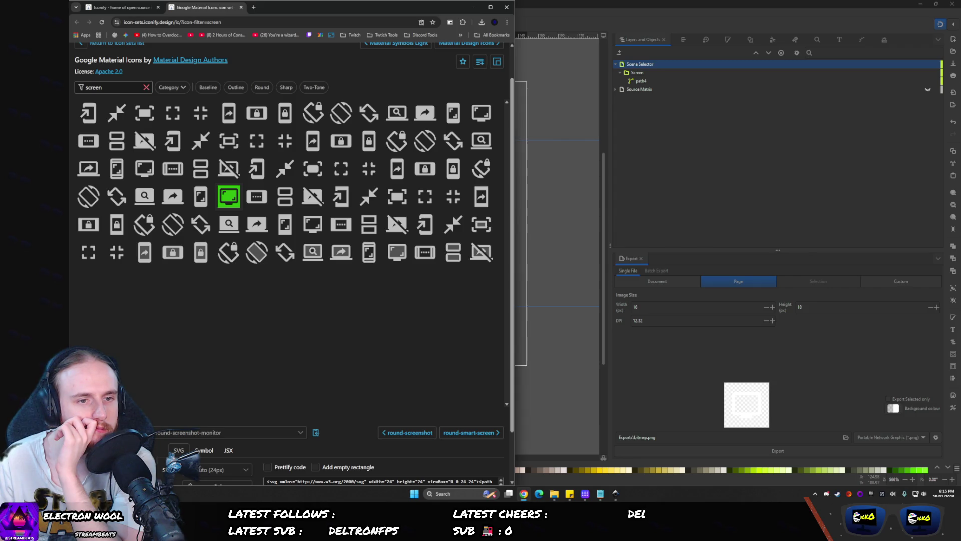
{"action": "left_click", "coordinate": [476, 114]}
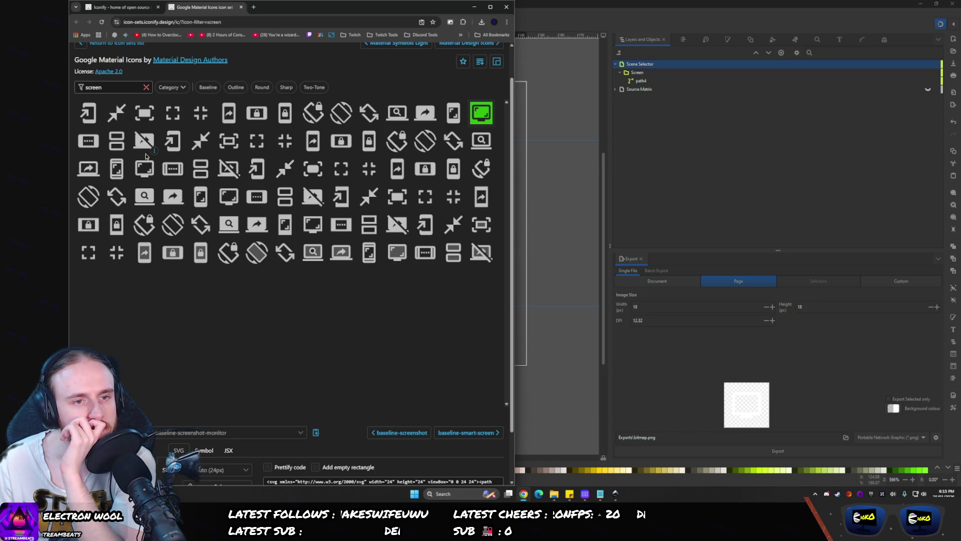
- Search Iconify for 'monitor', download sharp-screenshot-monitor as SVG, and select the old Screen group in Inkscape
{"action": "double_click", "coordinate": [94, 87]}
{"action": "type", "text": "monitor"}
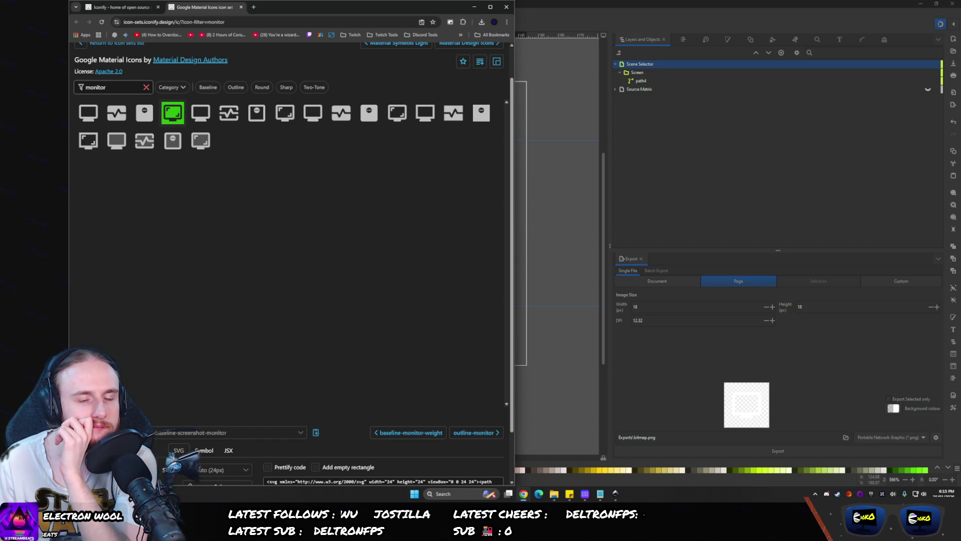
{"action": "left_click", "coordinate": [87, 142]}
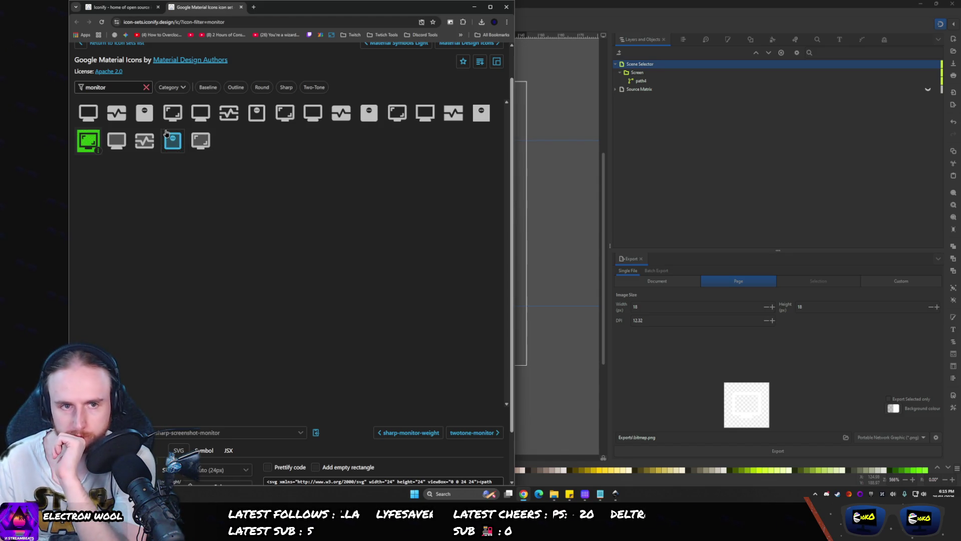
{"action": "scroll", "coordinate": [102, 213], "scroll_direction": "down", "scroll_amount": 2}
{"action": "left_click", "coordinate": [435, 458]}
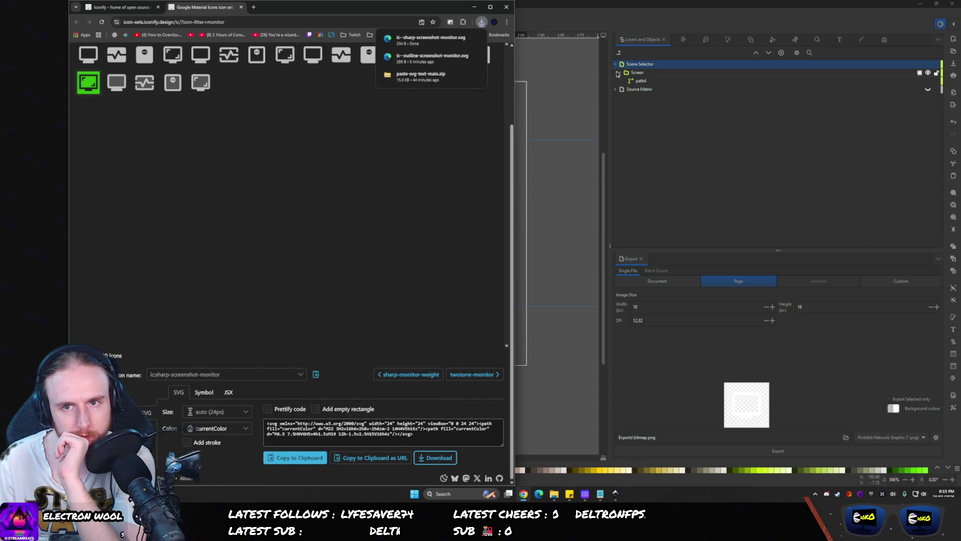
{"action": "left_click", "coordinate": [642, 81]}
{"action": "left_click", "coordinate": [637, 72]}
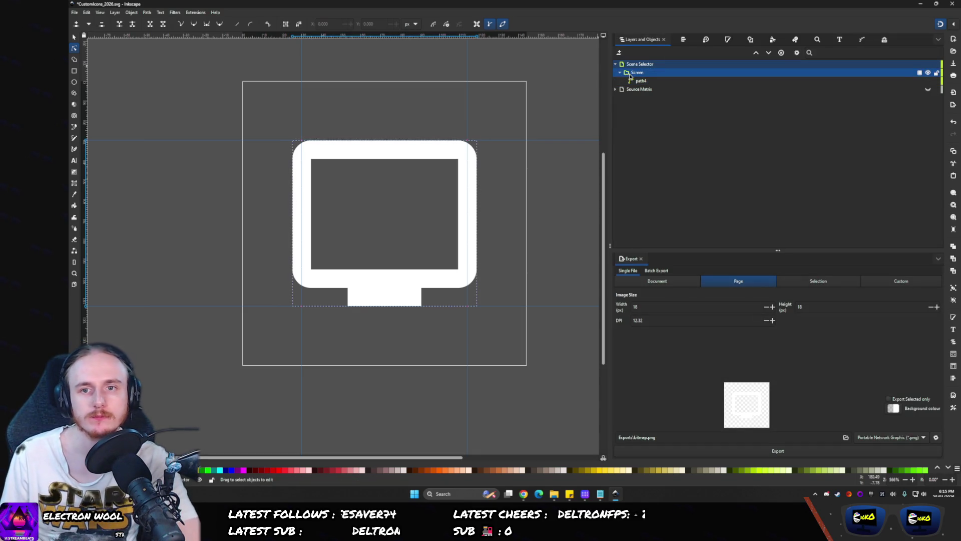
- Delete the old Screen group and paste the downloaded monitor SVG as editable objects
{"action": "key", "text": "Delete"}
{"action": "left_click", "coordinate": [625, 73]}
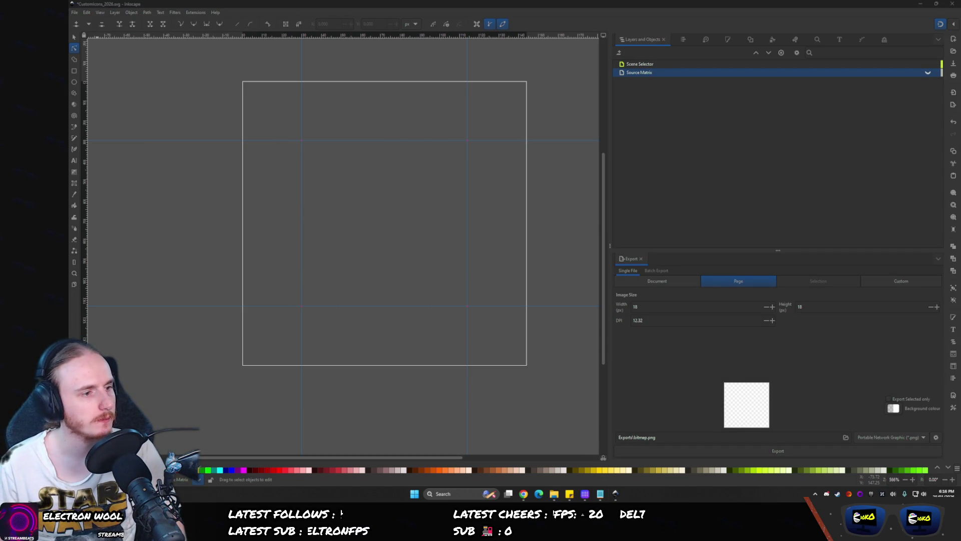
{"action": "left_click", "coordinate": [337, 209]}
{"action": "key", "text": "ctrl+v"}
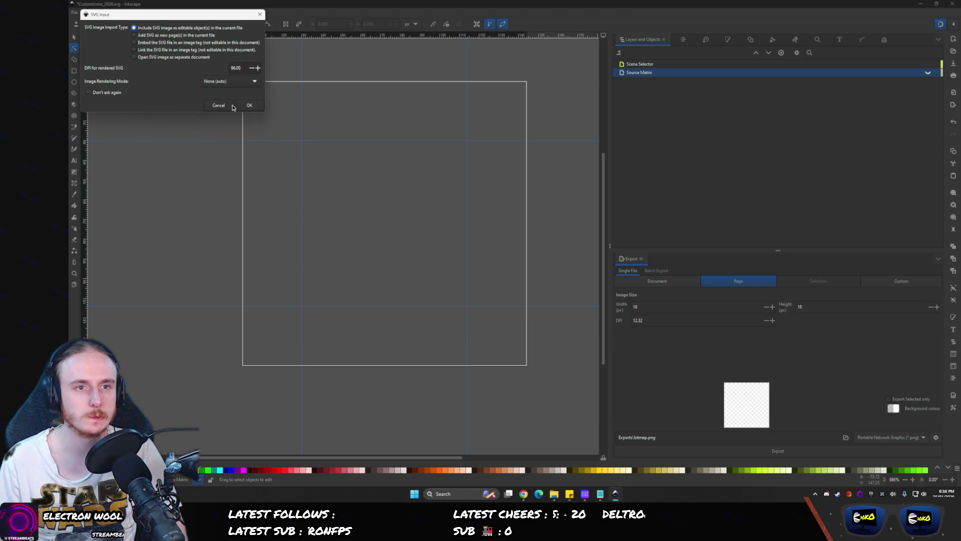
{"action": "left_click", "coordinate": [251, 104]}
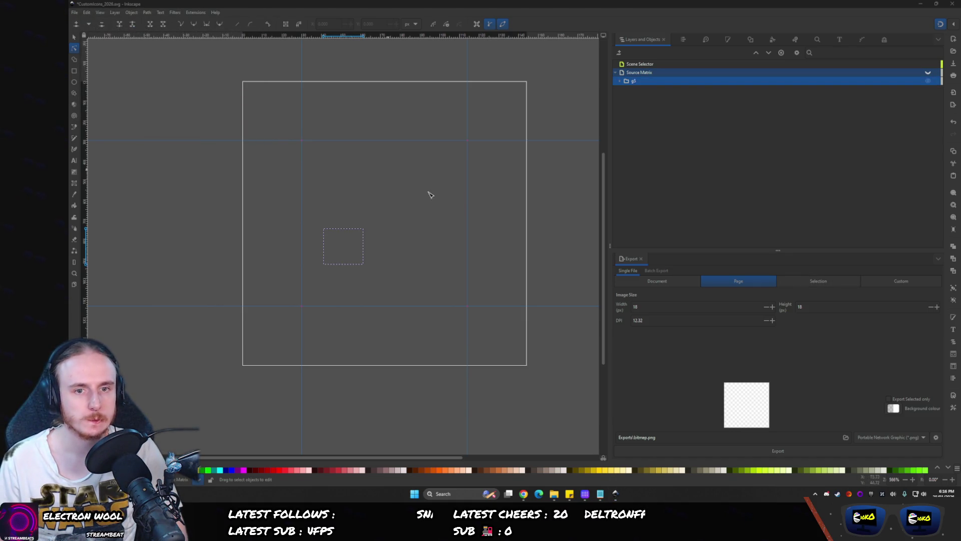
- Move the pasted group into Scene Selector, name it 'Screen', and make it visible
{"action": "left_click_drag", "start_coordinate": [626, 82], "coordinate": [629, 65]}
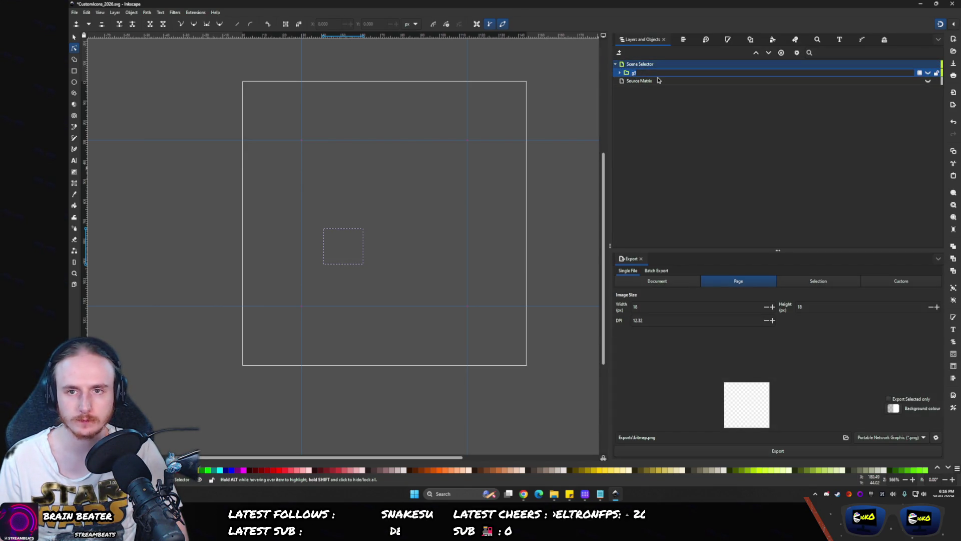
{"action": "type", "text": "Screen"}
{"action": "key", "text": "Return"}
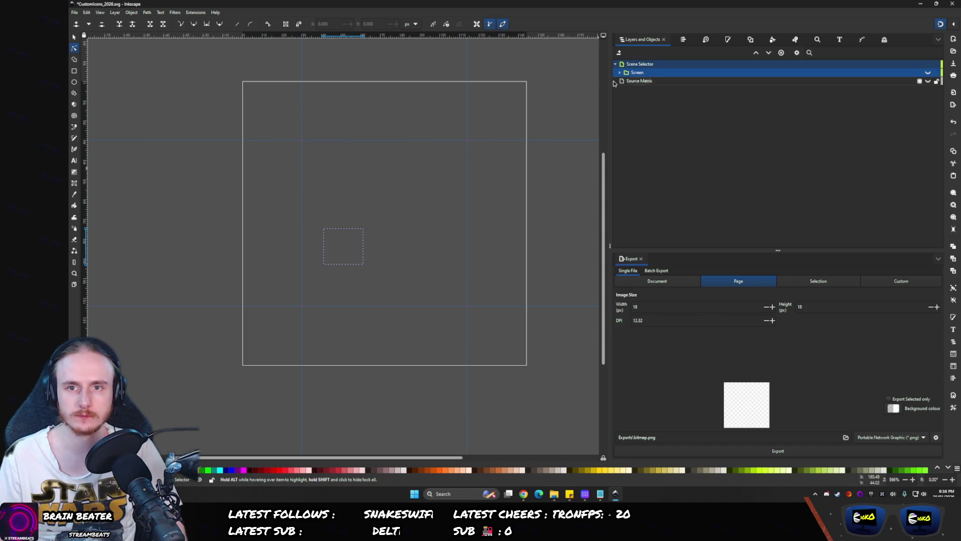
{"action": "key", "text": "Escape"}
{"action": "key", "text": "ctrl+d"}
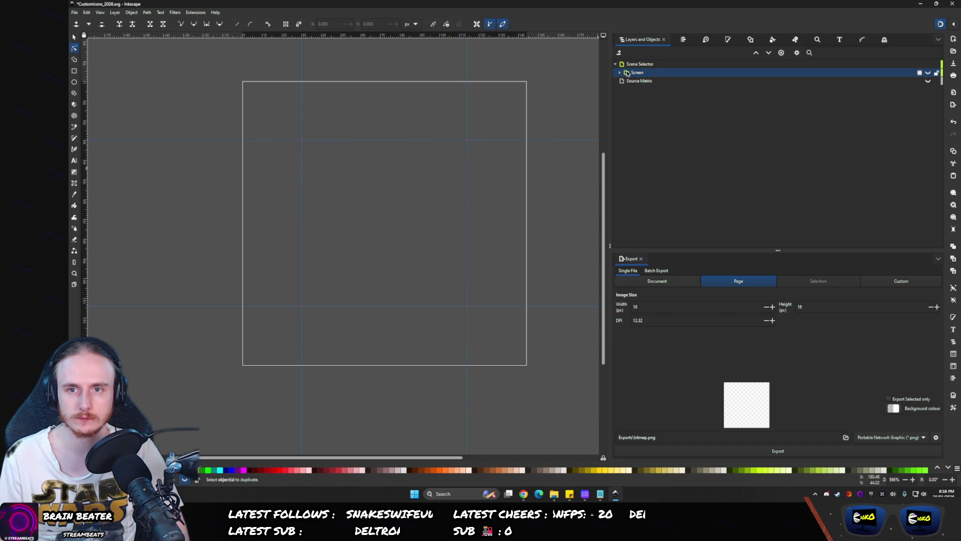
{"action": "left_click", "coordinate": [628, 74]}
{"action": "left_click", "coordinate": [927, 66]}
{"action": "key", "text": "ctrl+d"}
{"action": "key", "text": "ctrl+z"}
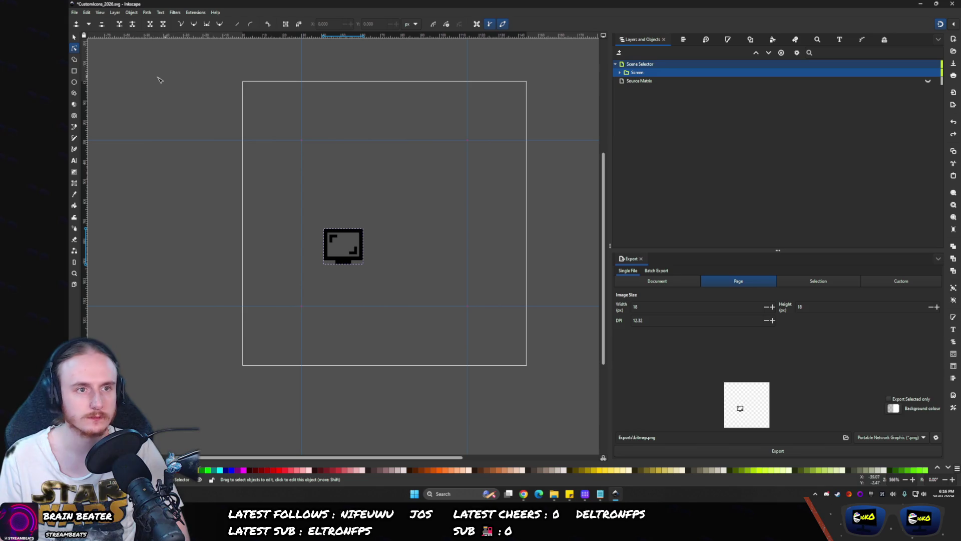
- Centre the monitor icon horizontally and vertically on the page with Align and Distribute
{"action": "left_click", "coordinate": [74, 38]}
{"action": "left_click", "coordinate": [683, 40]}
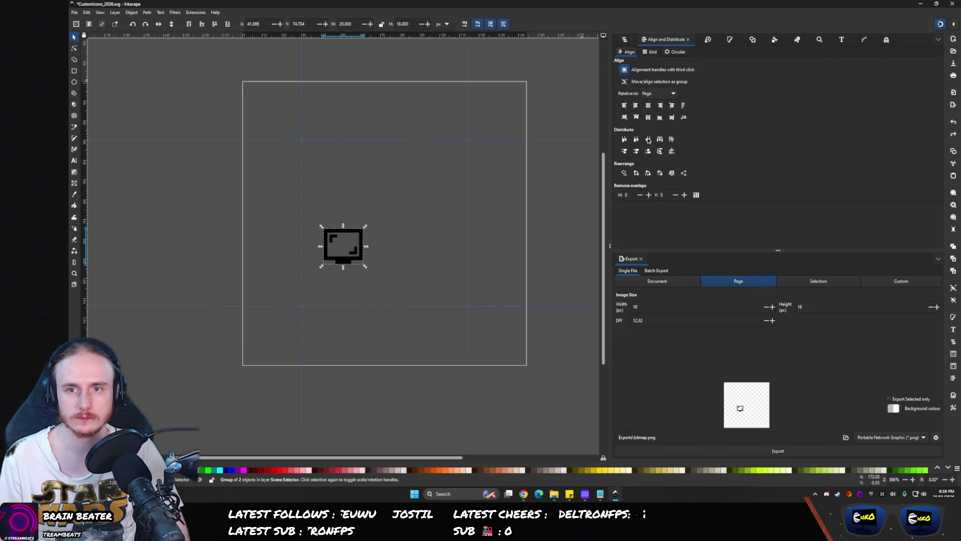
{"action": "left_click", "coordinate": [648, 105]}
{"action": "left_click", "coordinate": [648, 117]}
{"action": "left_click", "coordinate": [624, 39]}
{"action": "left_click", "coordinate": [640, 89]}
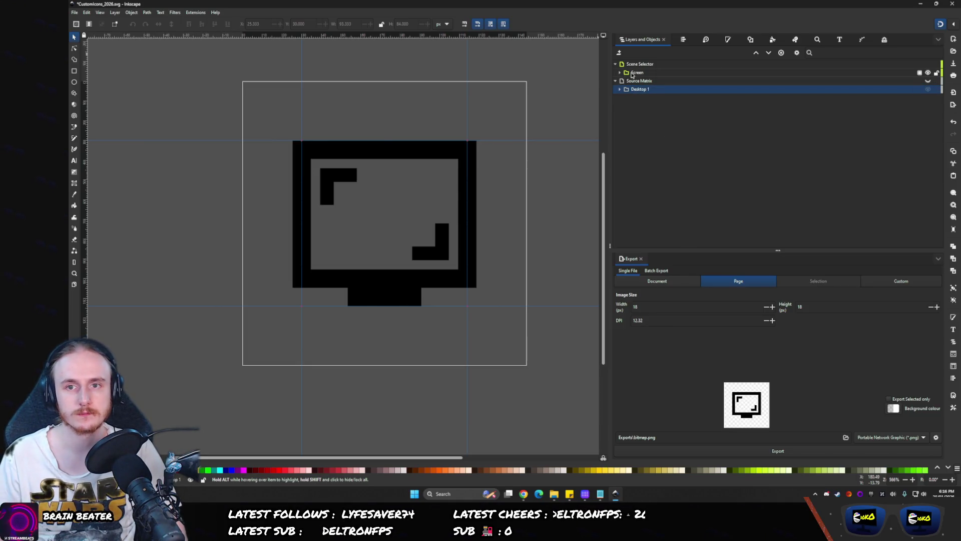
- Give the enlarged monitor icon group a flat white fill and check its corner bracket paths
{"action": "left_click", "coordinate": [469, 147]}
{"action": "left_click", "coordinate": [729, 40]}
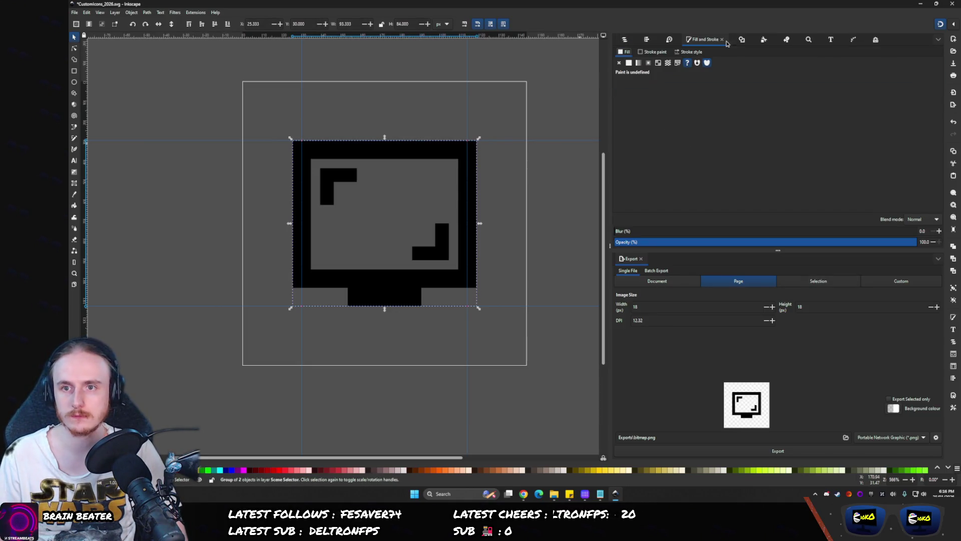
{"action": "left_click", "coordinate": [658, 63]}
{"action": "left_click", "coordinate": [623, 40]}
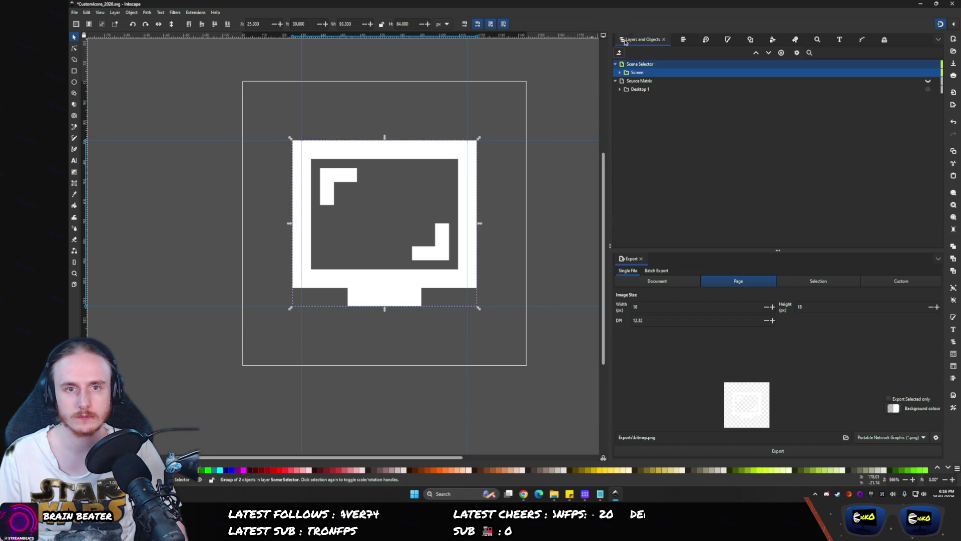
{"action": "left_click", "coordinate": [75, 48]}
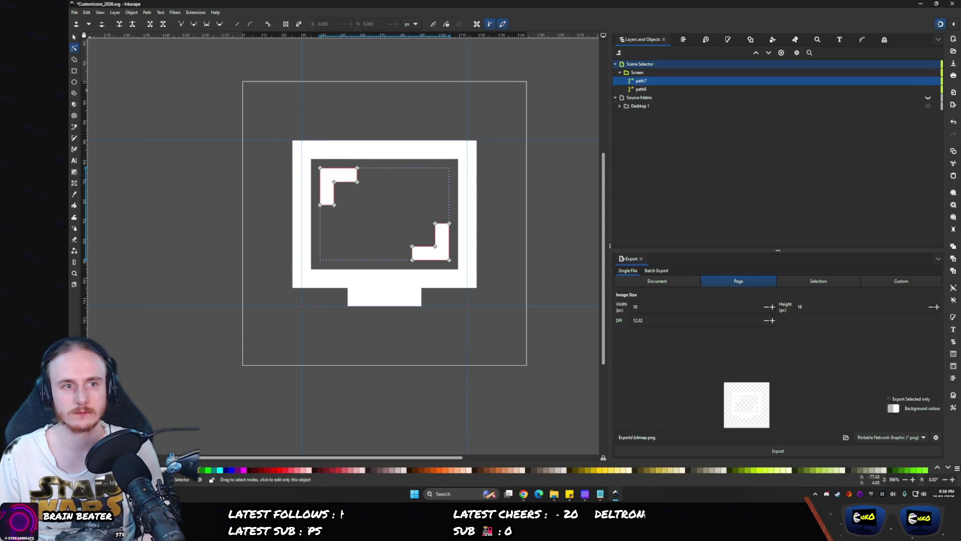
{"action": "left_click", "coordinate": [74, 38]}
{"action": "key", "text": "Delete"}
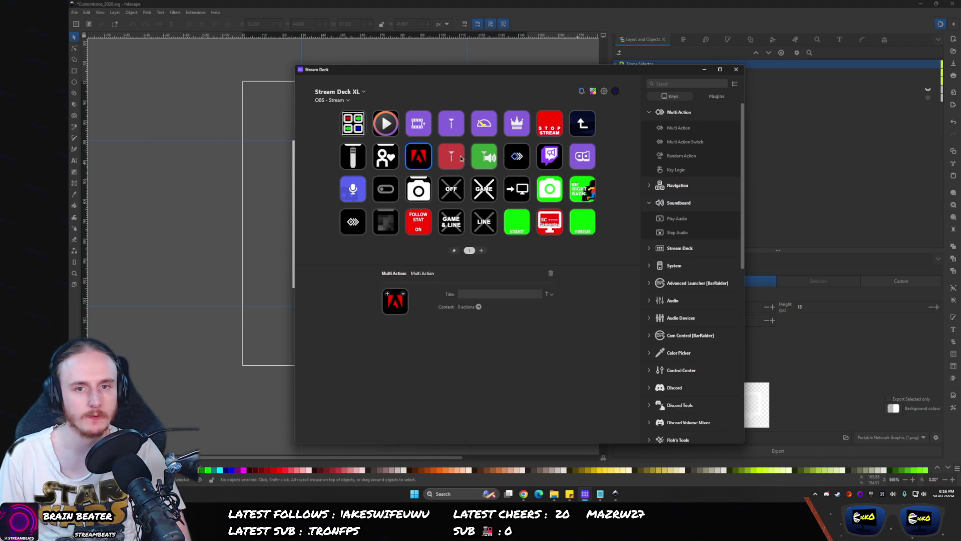
- Open the Multi Action key's Icon Library and close it without choosing a new icon
{"action": "left_click", "coordinate": [404, 293]}
{"action": "left_click", "coordinate": [430, 327]}
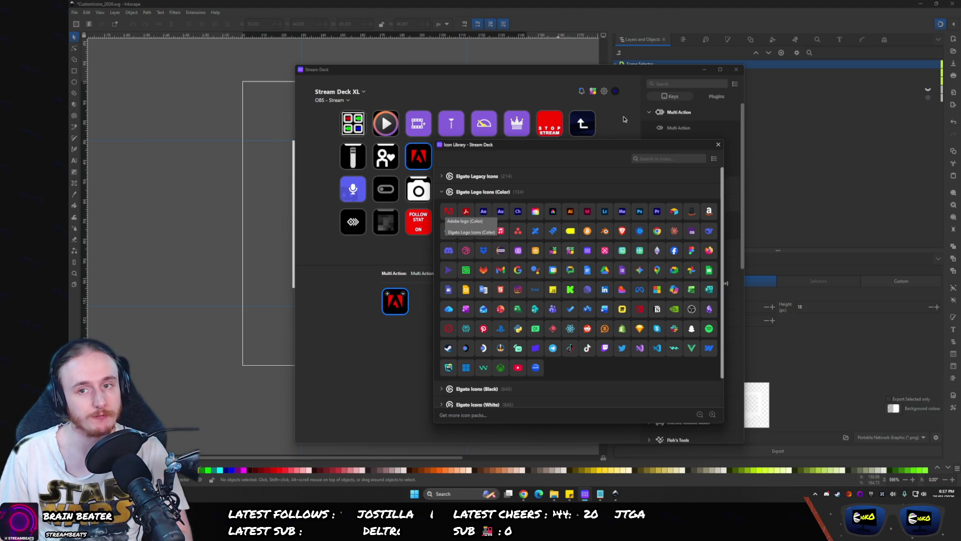
{"action": "left_click", "coordinate": [718, 145]}
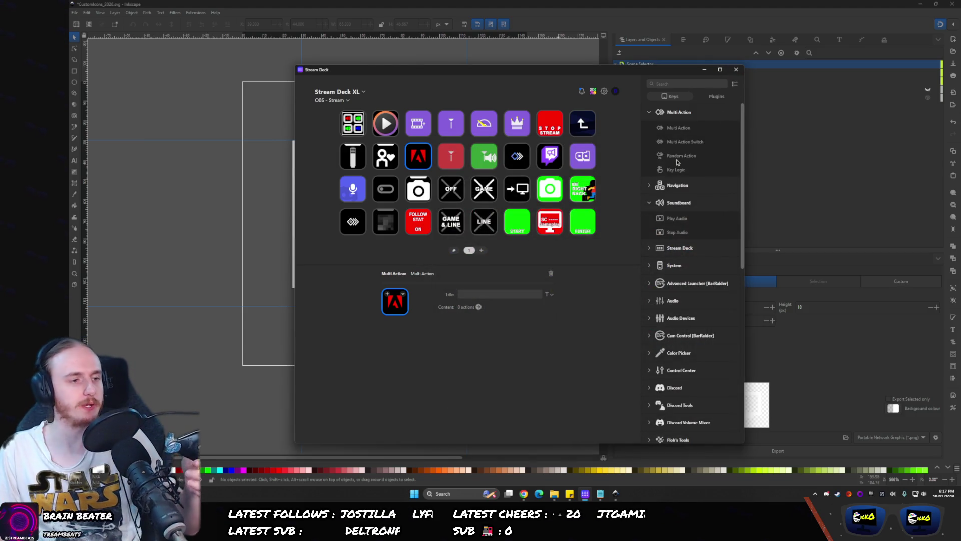
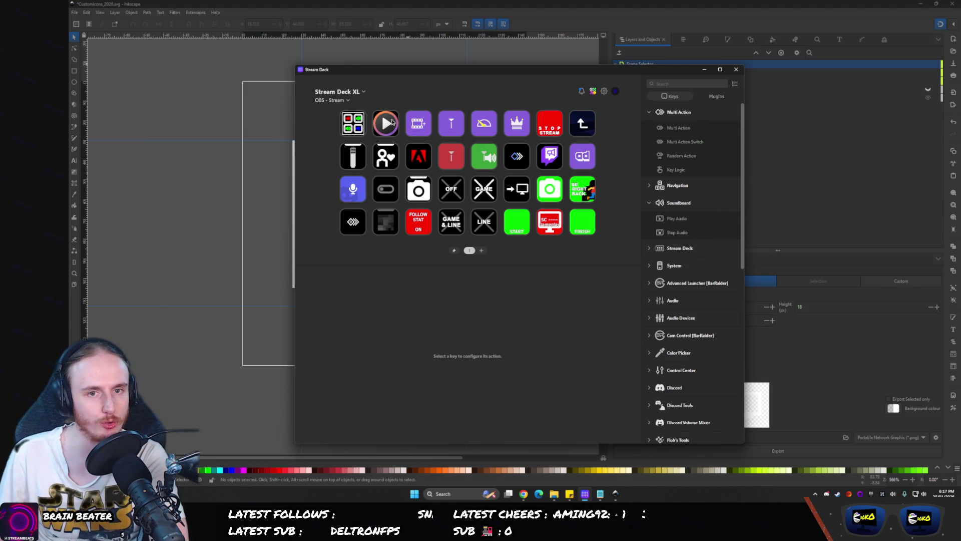
- View the sharp screenshot-monitor icon's SVG code on the Iconify page, then return to Inkscape
{"action": "double_click", "coordinate": [519, 190]}
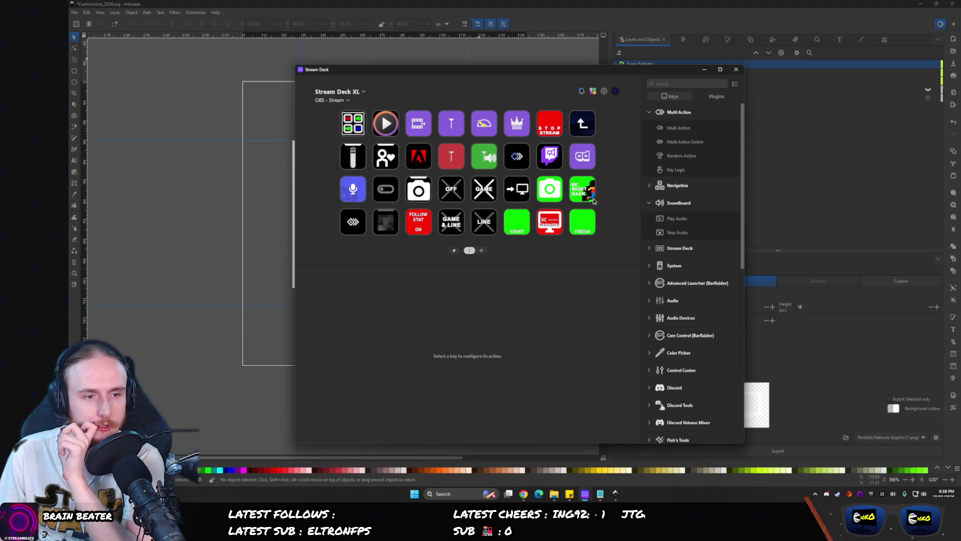
{"action": "left_click", "coordinate": [523, 495]}
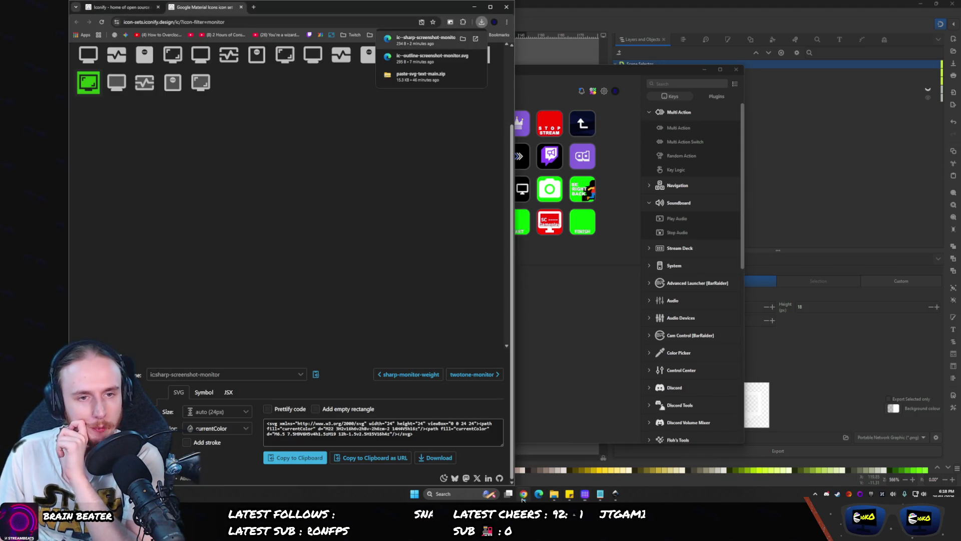
{"action": "left_click", "coordinate": [181, 188]}
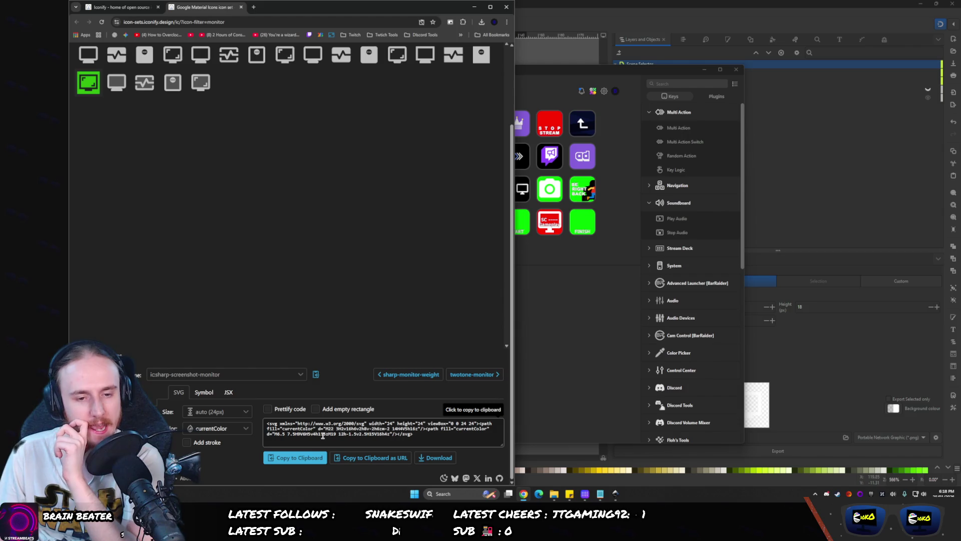
{"action": "left_click", "coordinate": [637, 3]}
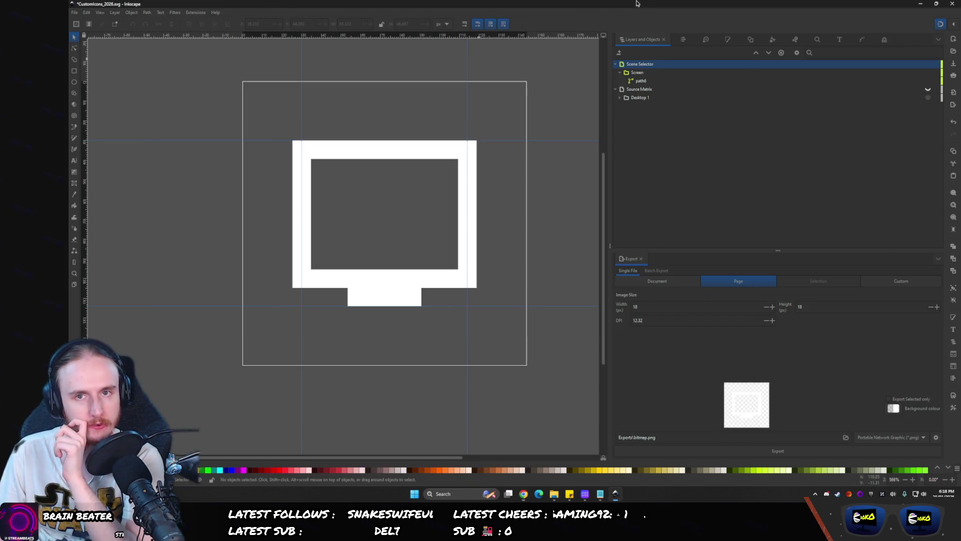
{"action": "mouse_move", "coordinate": [568, 491]}
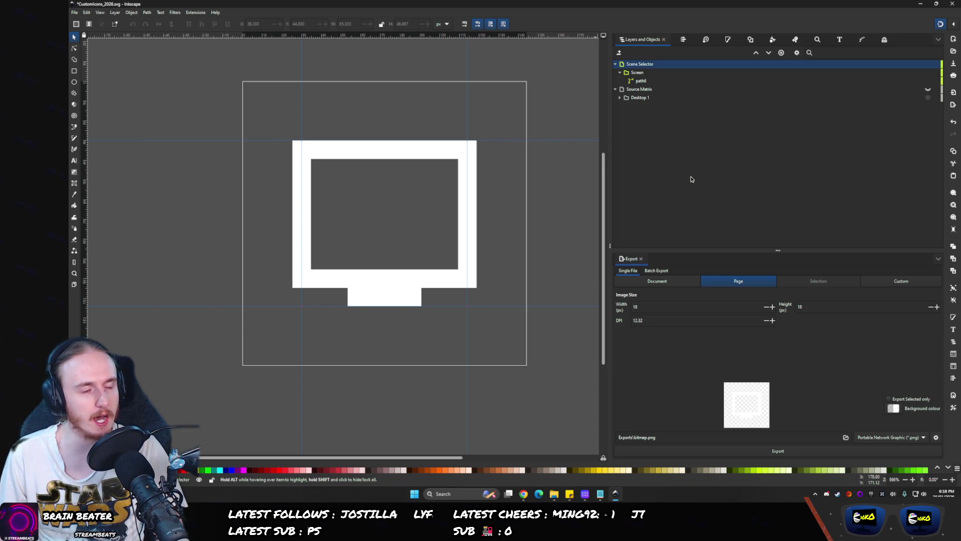
{"action": "left_click", "coordinate": [202, 12]}
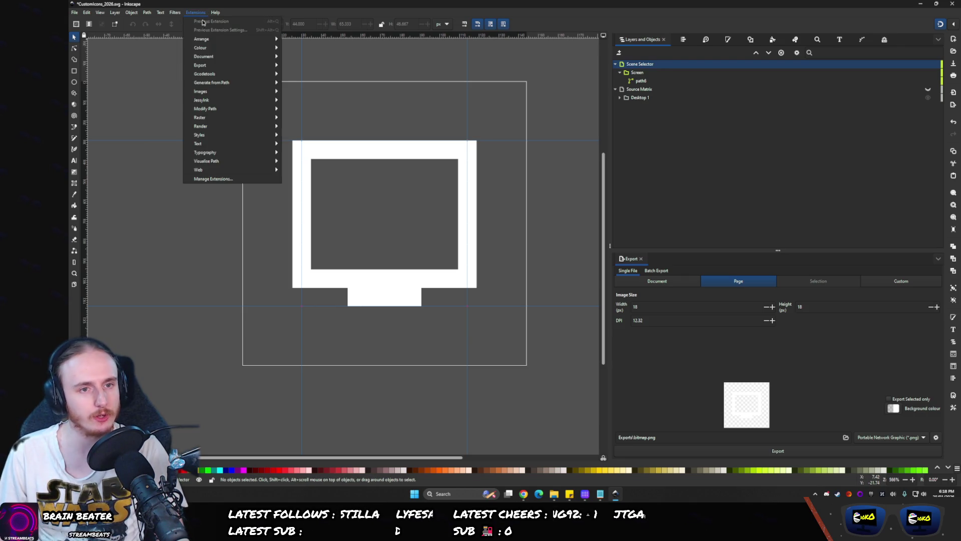
{"action": "mouse_move", "coordinate": [200, 127]}
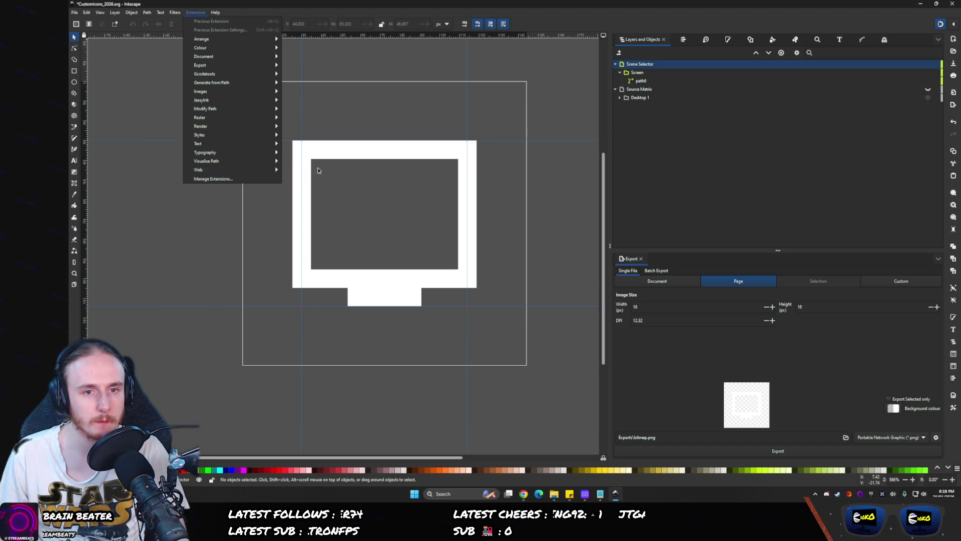
{"action": "mouse_move", "coordinate": [306, 189]}
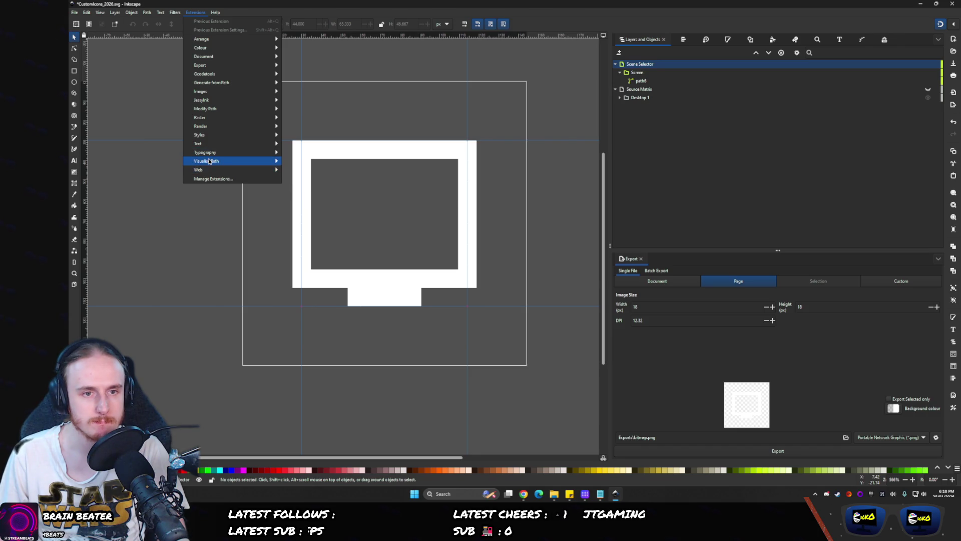
{"action": "mouse_move", "coordinate": [210, 161]}
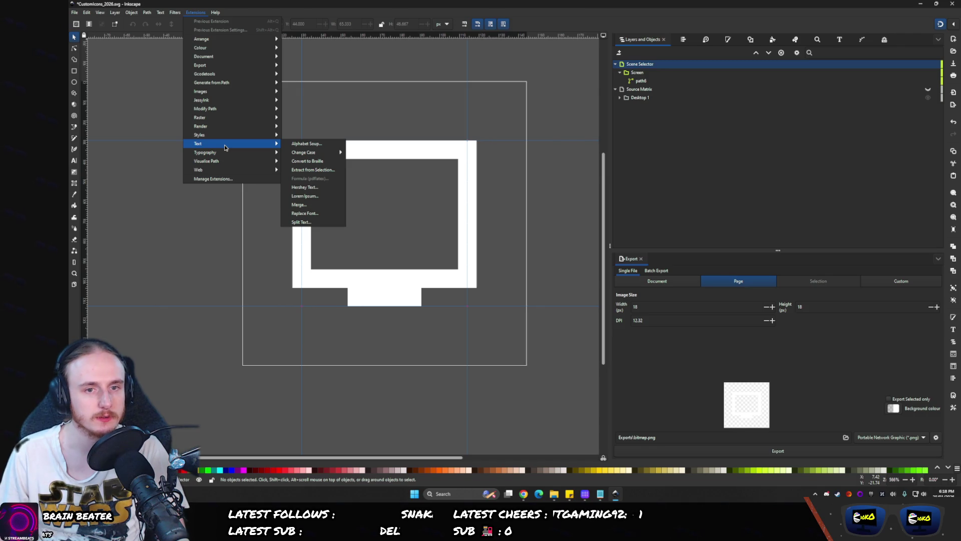
{"action": "mouse_move", "coordinate": [233, 121]}
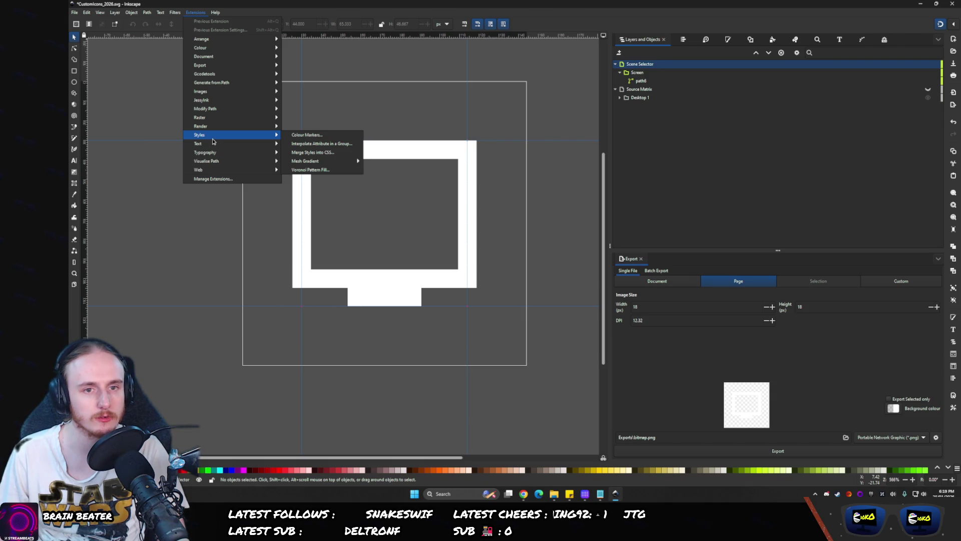
{"action": "left_click", "coordinate": [314, 153]}
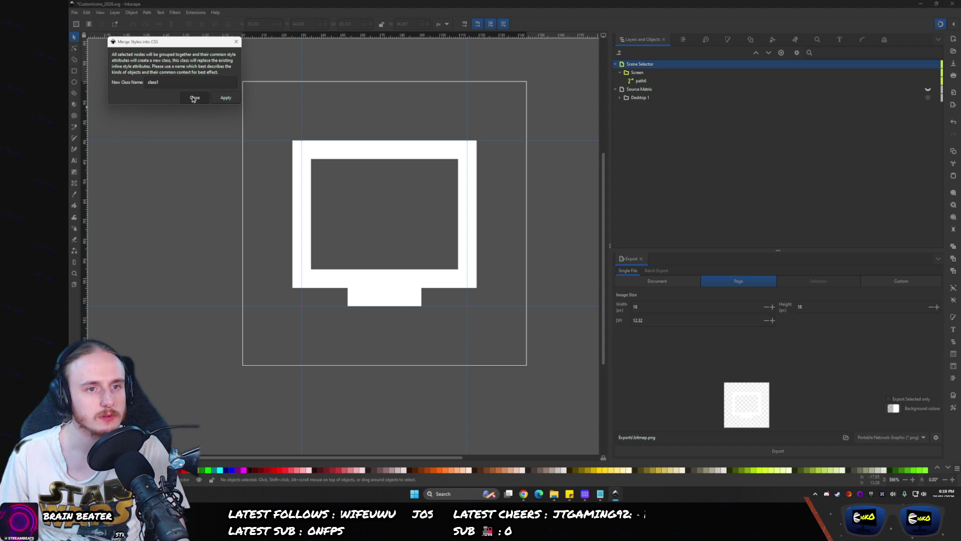
{"action": "left_click", "coordinate": [194, 98]}
{"action": "left_click", "coordinate": [175, 12]}
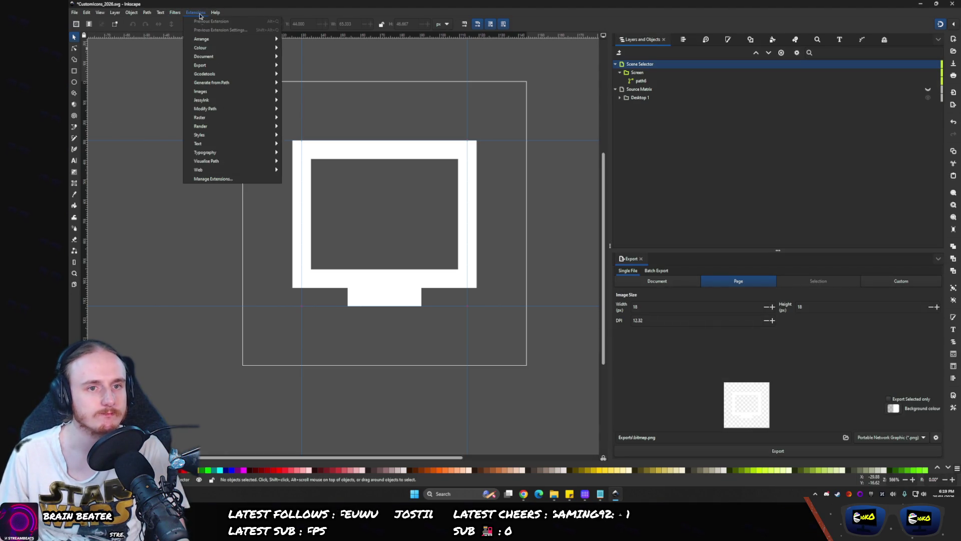
{"action": "mouse_move", "coordinate": [213, 40]}
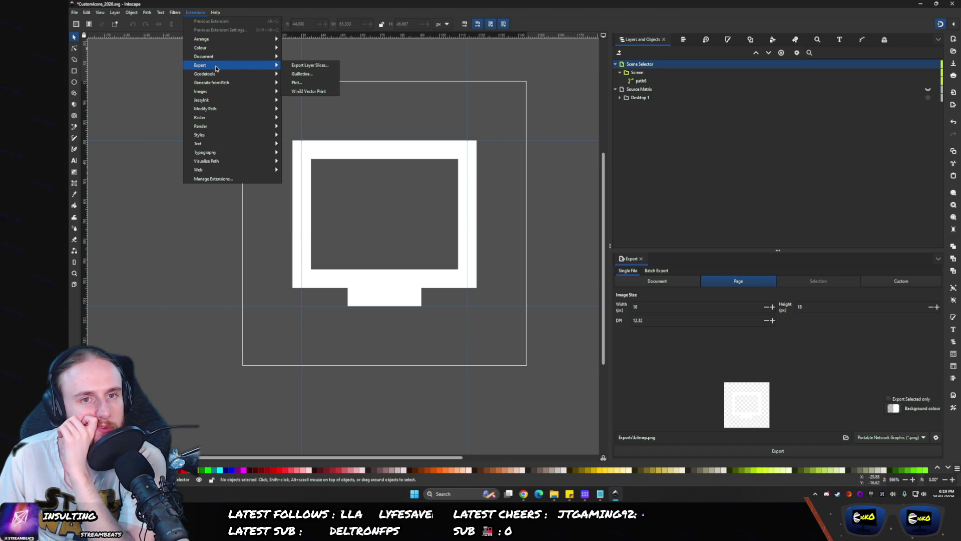
{"action": "mouse_move", "coordinate": [220, 78]}
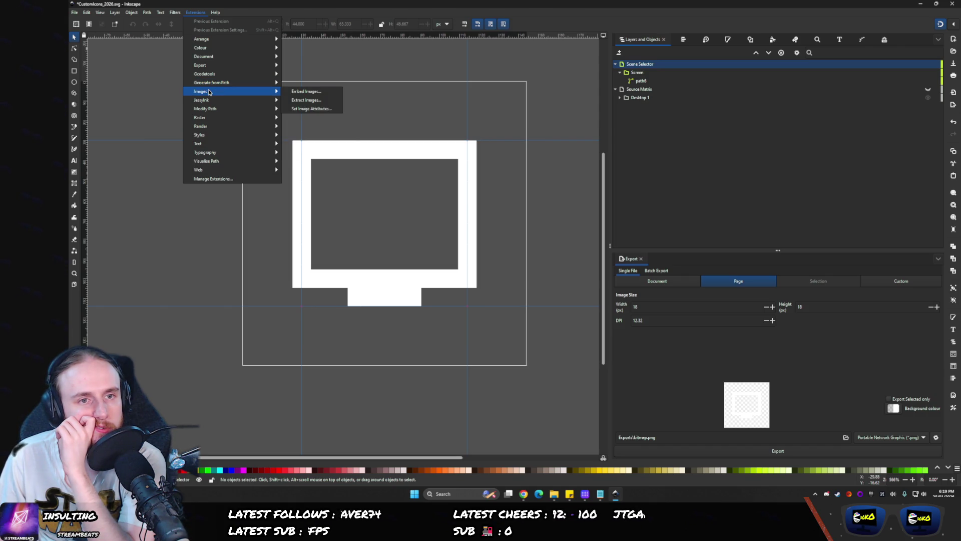
{"action": "left_click", "coordinate": [303, 91]}
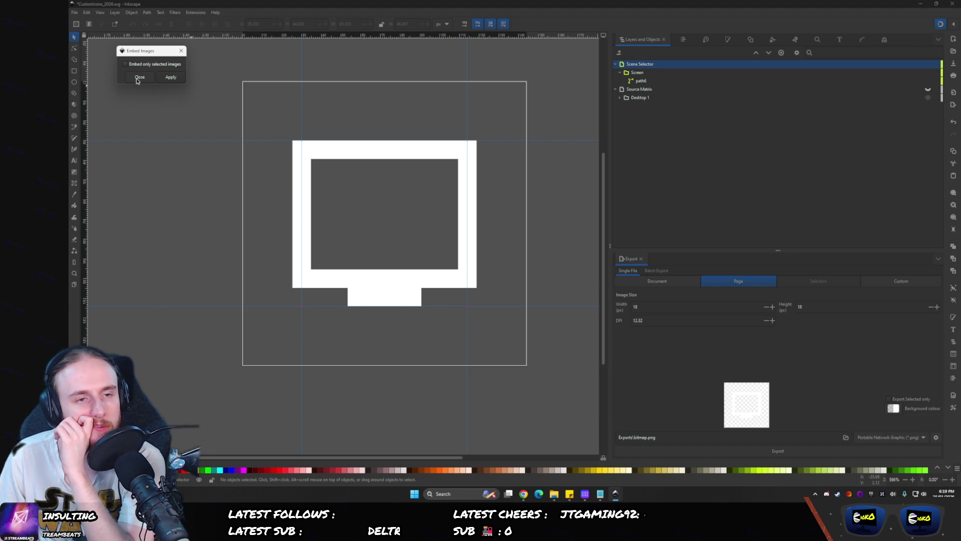
{"action": "left_click", "coordinate": [138, 78]}
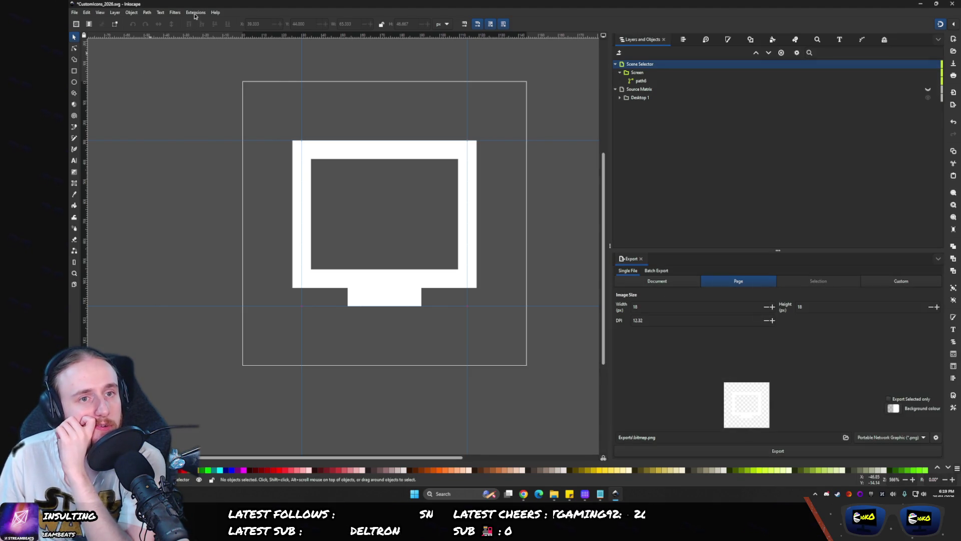
{"action": "left_click", "coordinate": [195, 12]}
{"action": "mouse_move", "coordinate": [224, 100]}
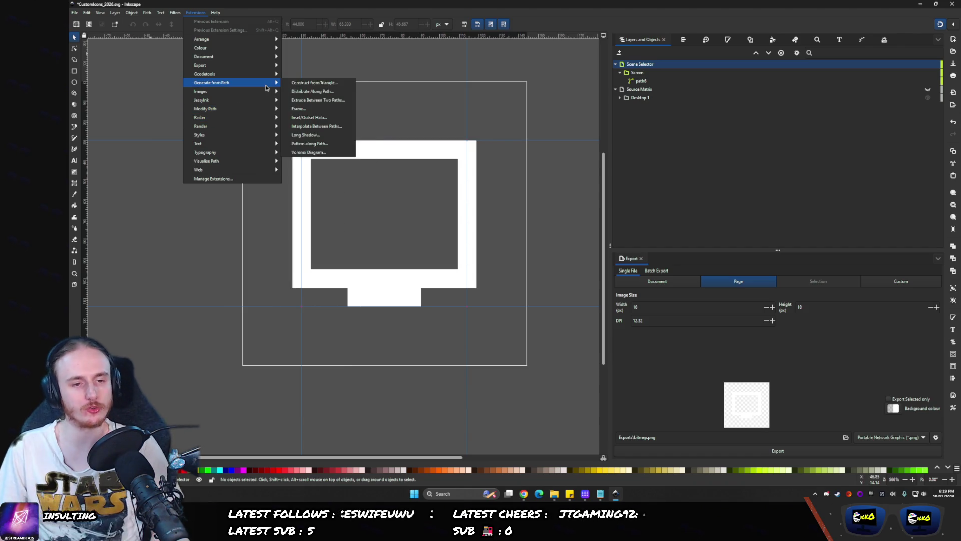
{"action": "left_click", "coordinate": [347, 374]}
{"action": "left_click", "coordinate": [518, 493]}
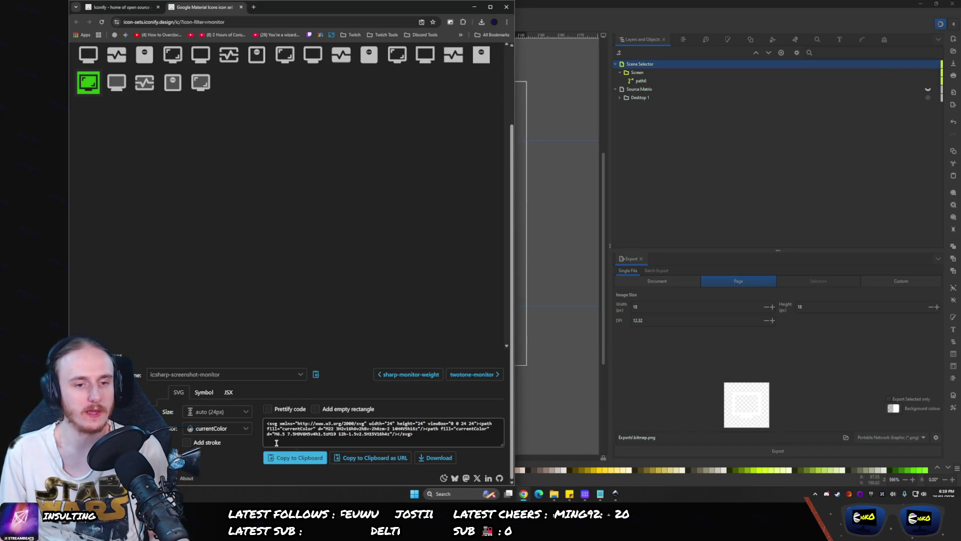
{"action": "left_click", "coordinate": [394, 455]}
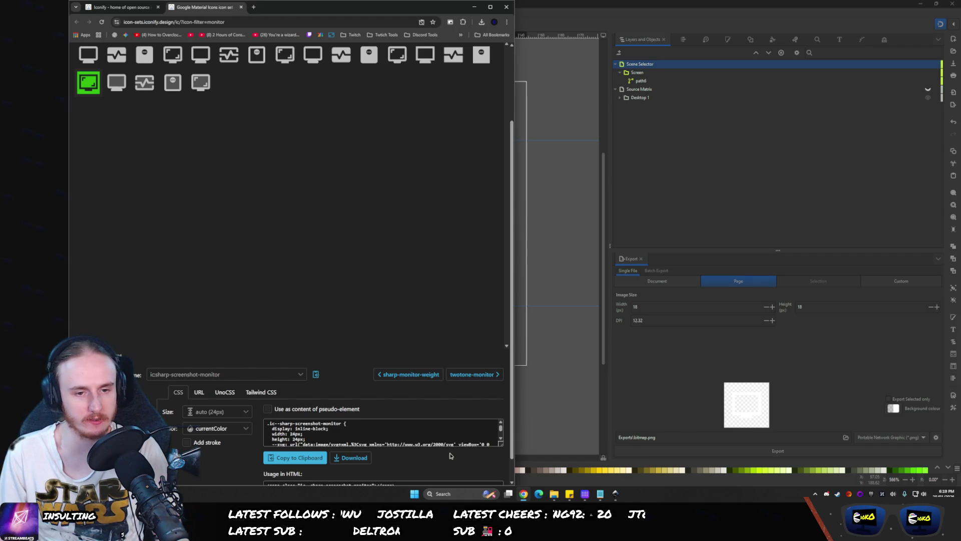
{"action": "left_click", "coordinate": [150, 392]}
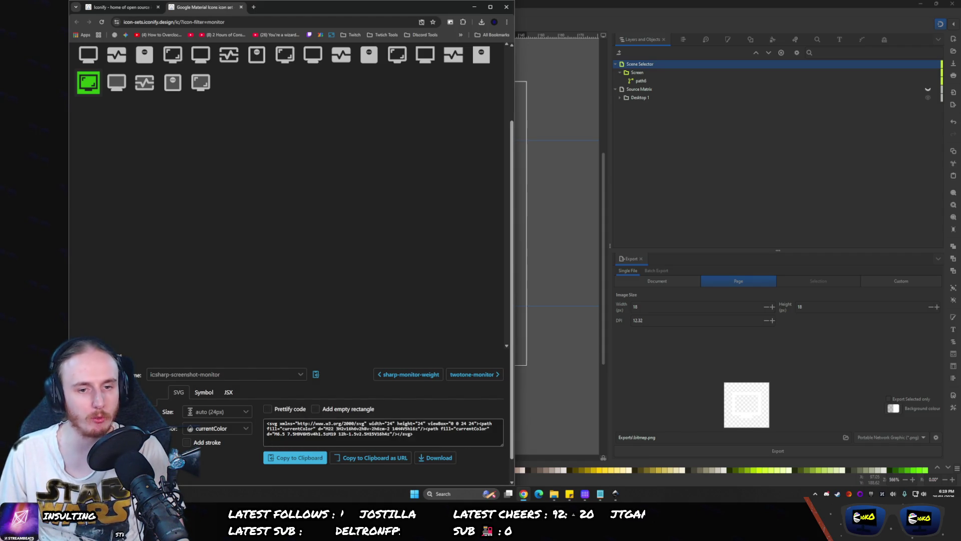
{"action": "left_click", "coordinate": [561, 255]}
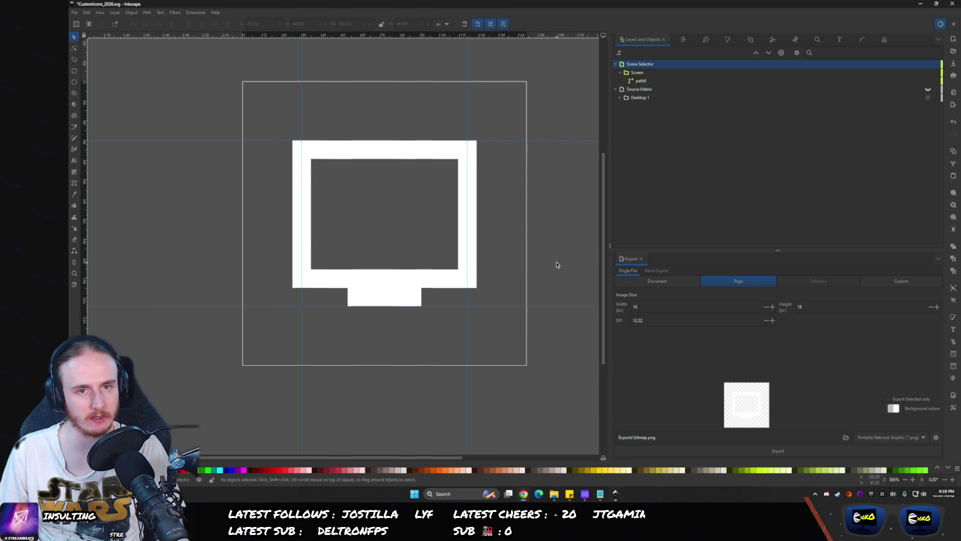
- Recentre the monitor drawing, then bring up Stream Deck's OBS – Stream 32-key layout
{"action": "scroll", "coordinate": [382, 208], "scroll_direction": "up", "scroll_amount": 1}
{"action": "scroll", "coordinate": [328, 284], "scroll_direction": "down", "scroll_amount": 1}
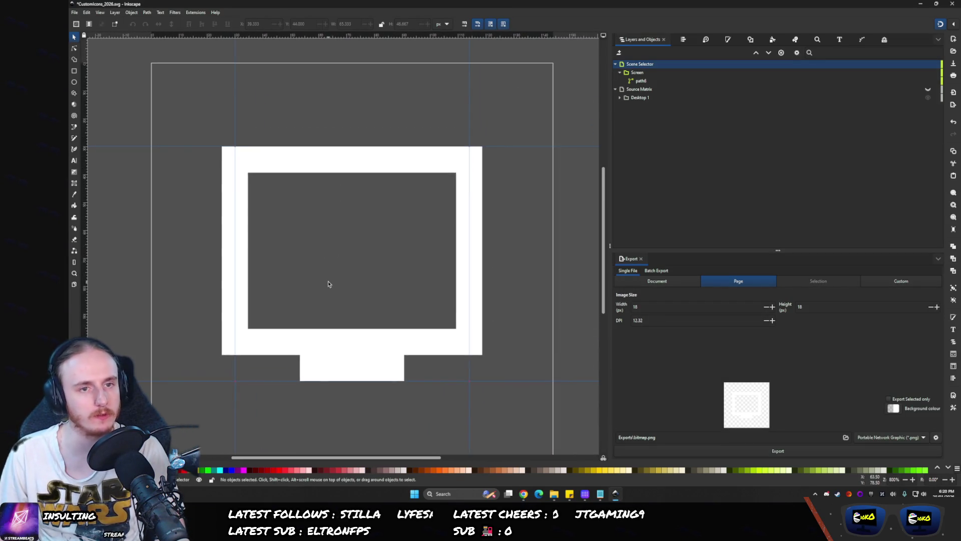
{"action": "left_click_drag", "start_coordinate": [329, 284], "coordinate": [351, 269]}
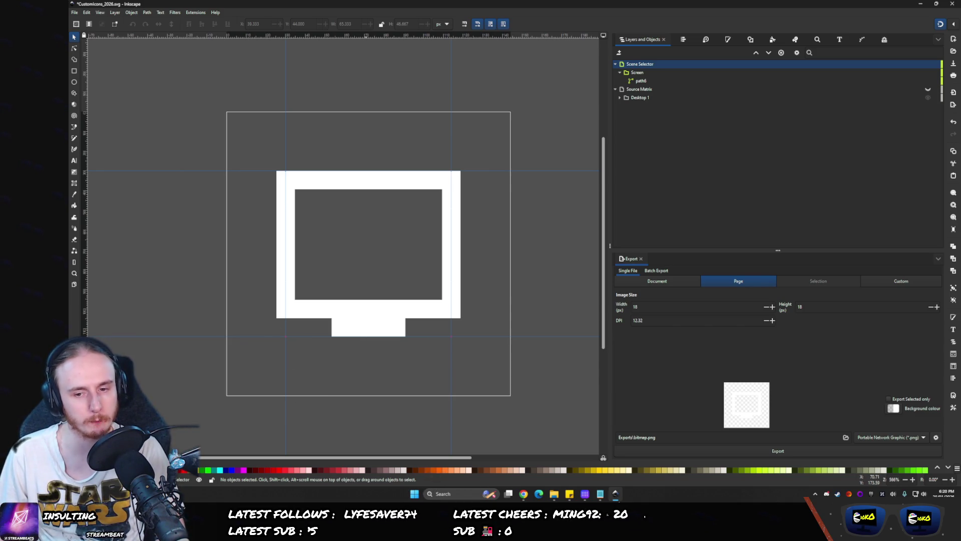
{"action": "mouse_move", "coordinate": [600, 496]}
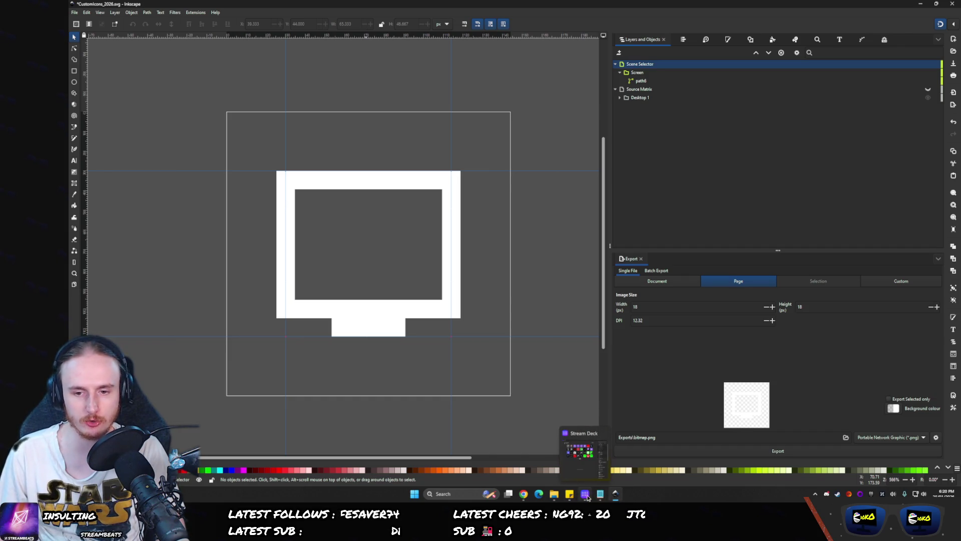
{"action": "left_click", "coordinate": [598, 455]}
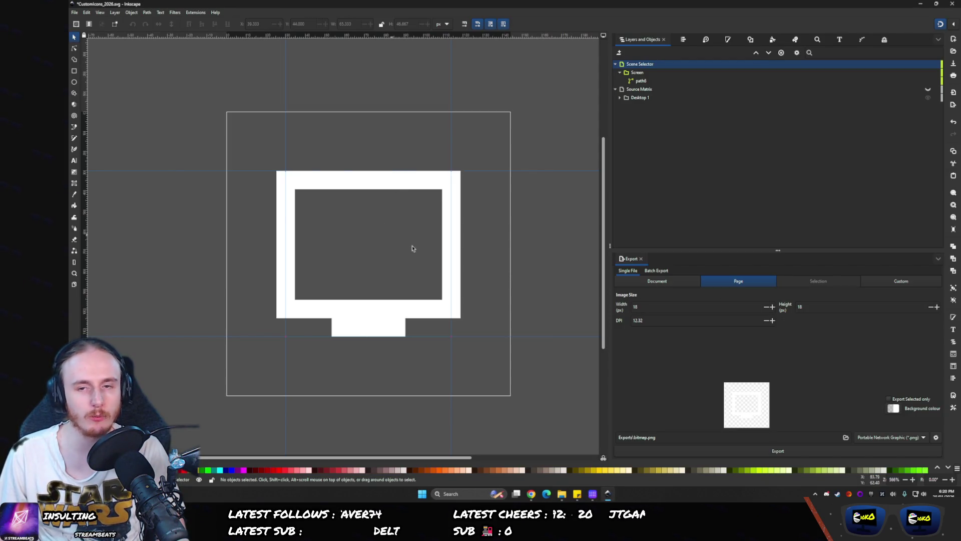
{"action": "left_click", "coordinate": [590, 495]}
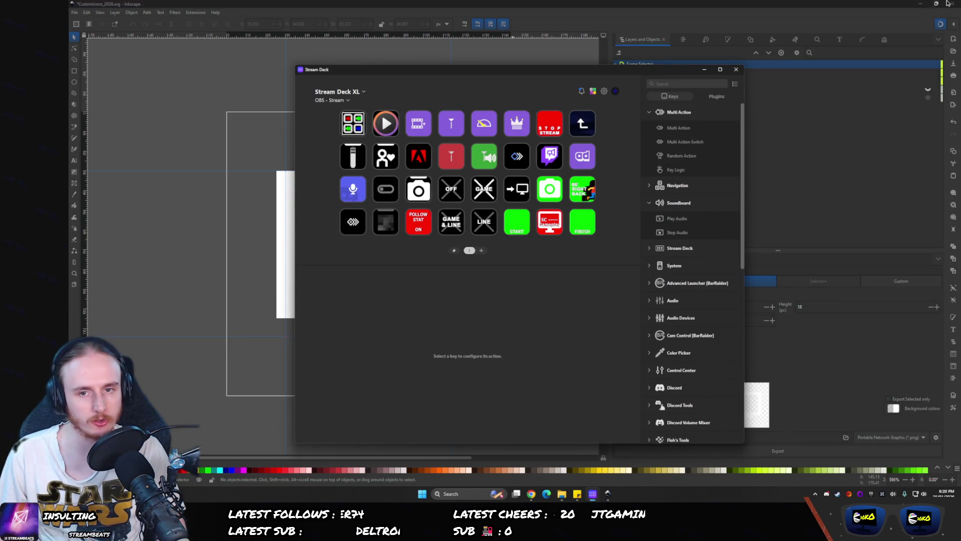
- Browse the Stream Deck Icon Library from the Adobe multi-action key's icon options, then return to Inkscape
{"action": "left_click", "coordinate": [416, 156]}
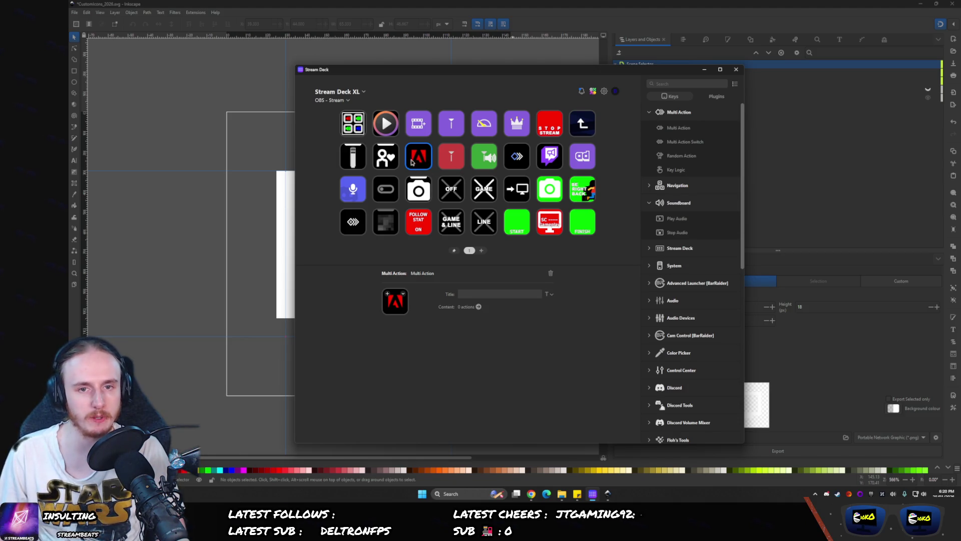
{"action": "left_click", "coordinate": [403, 294]}
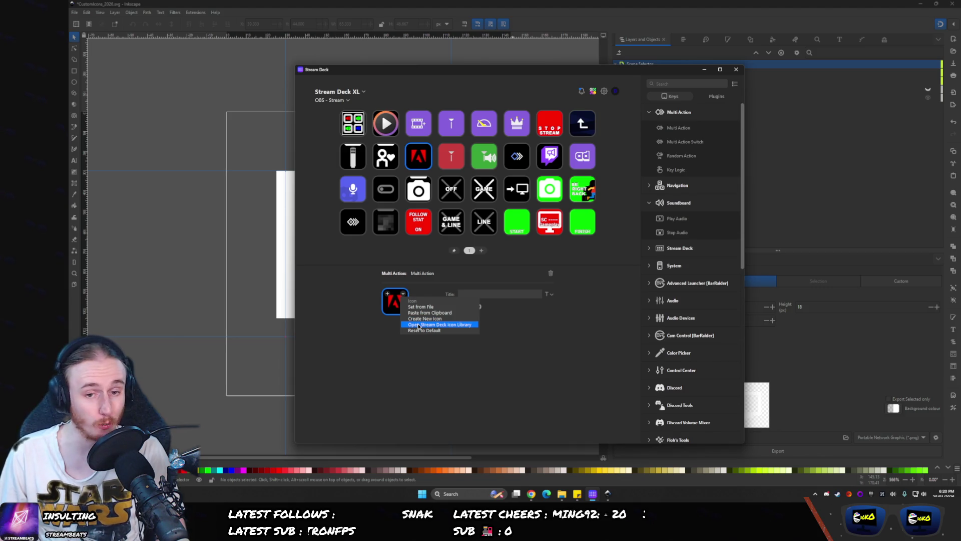
{"action": "left_click", "coordinate": [418, 325]}
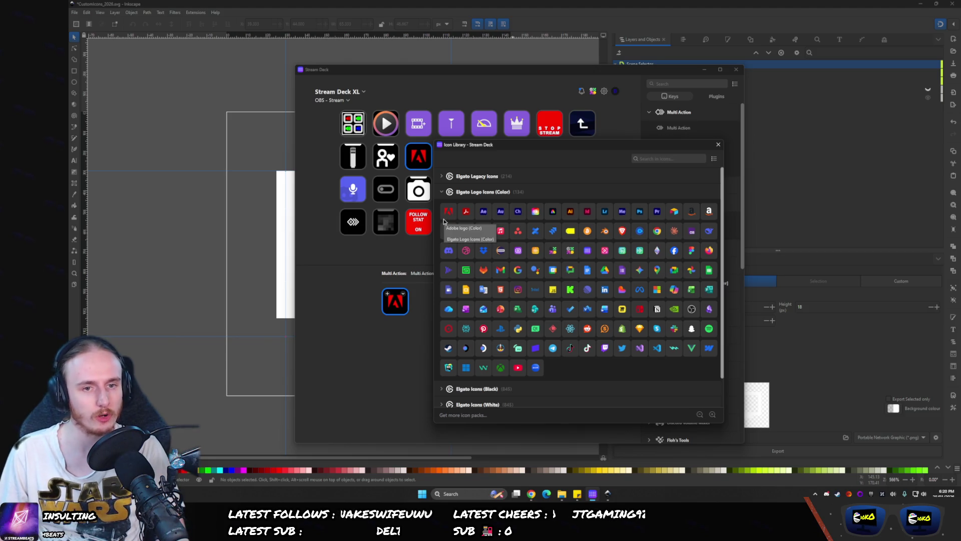
{"action": "key", "text": "alt+Tab"}
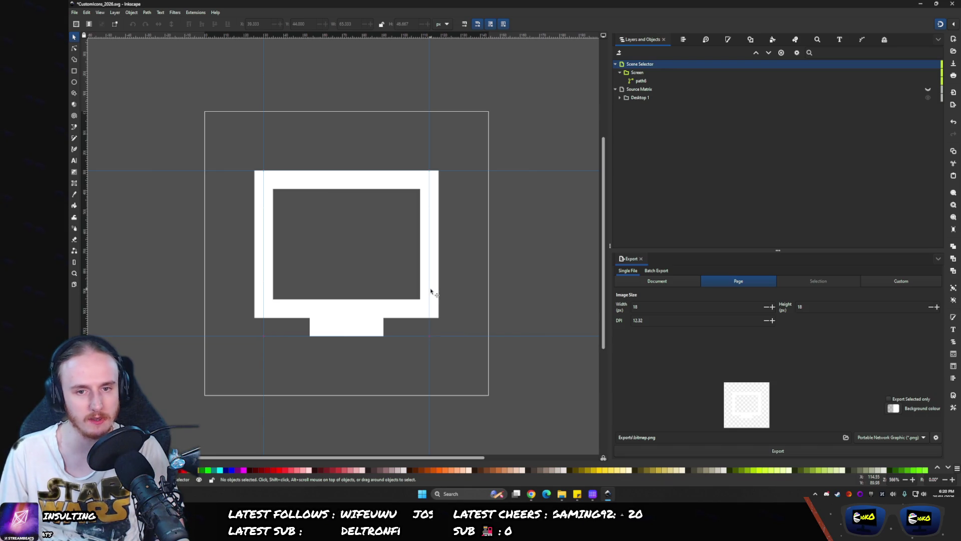
- Check the page size in Document Properties and save the icon document
{"action": "left_click", "coordinate": [954, 395]}
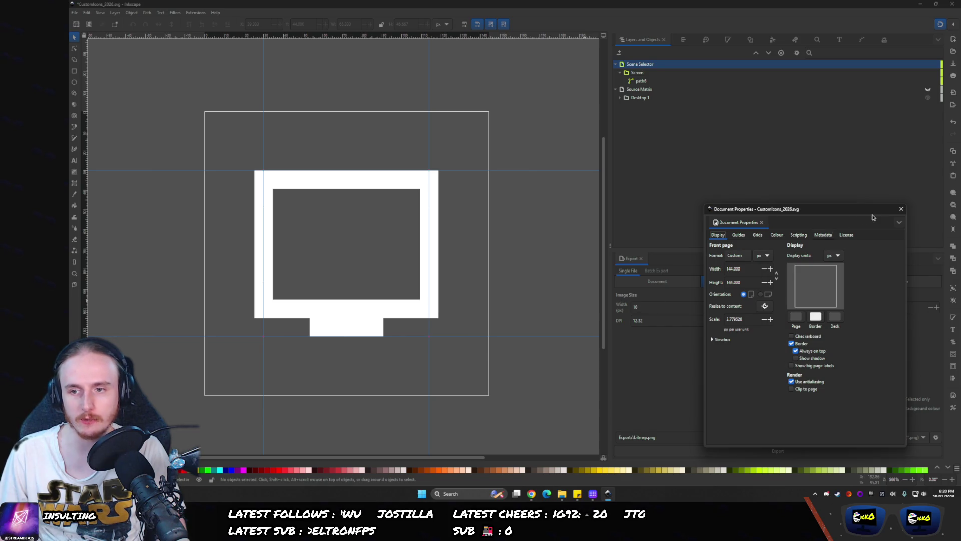
{"action": "left_click", "coordinate": [901, 208]}
{"action": "type", "text": "44"}
{"action": "key", "text": "ctrl+s"}
{"action": "key", "text": "ctrl+s"}
- Collapse the Screen group in Layers and Objects and select its row
{"action": "scroll", "coordinate": [410, 265], "scroll_direction": "left", "scroll_amount": 1}
{"action": "scroll", "coordinate": [409, 268], "scroll_direction": "up", "scroll_amount": 1}
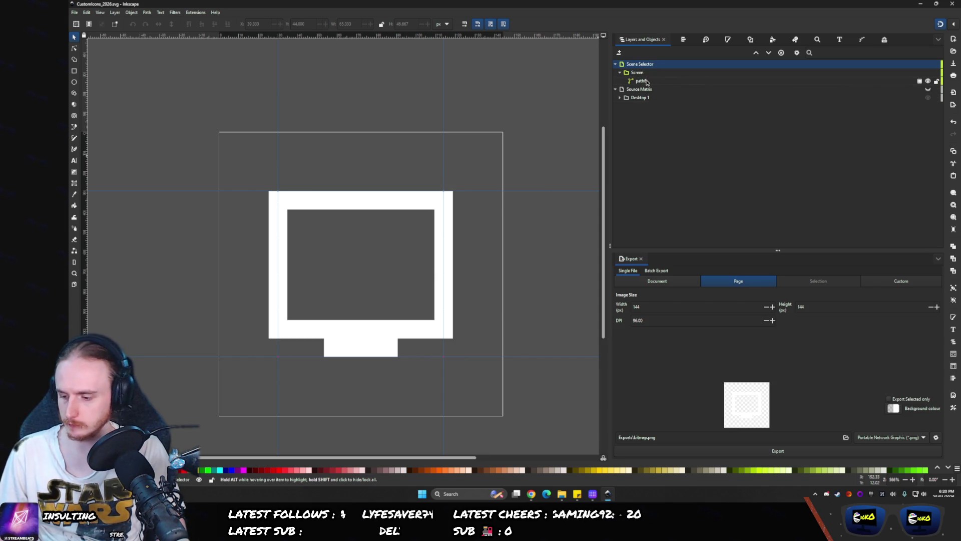
{"action": "left_click", "coordinate": [620, 72]}
{"action": "left_click", "coordinate": [624, 71]}
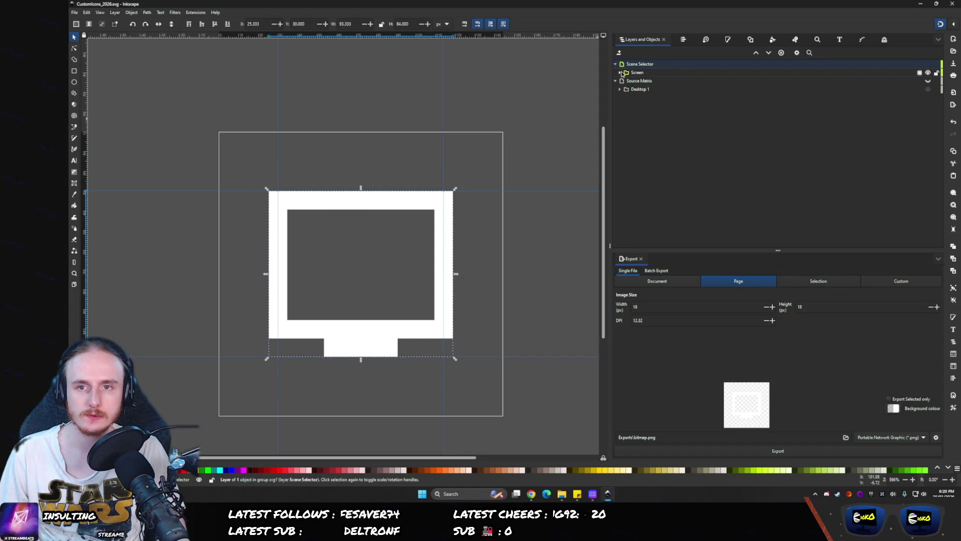
{"action": "left_click", "coordinate": [532, 494]}
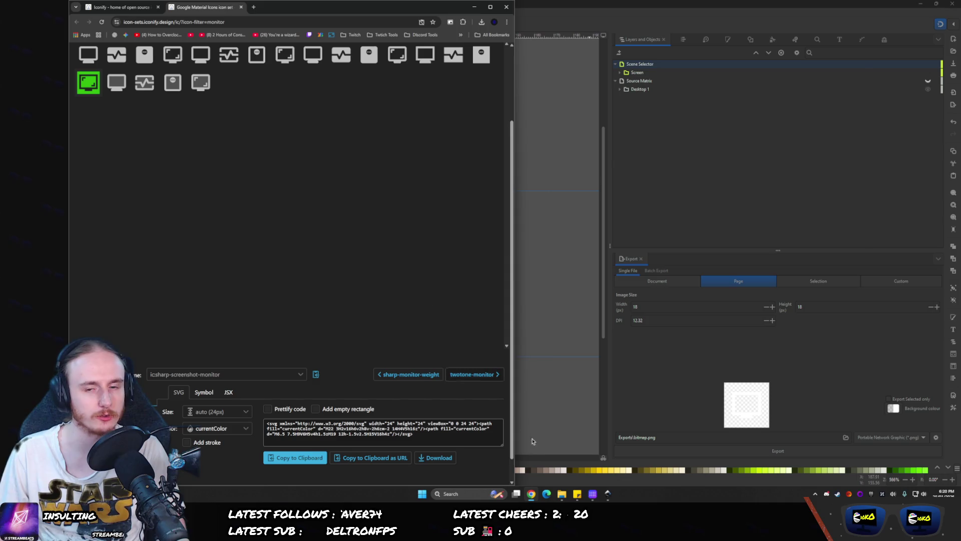
{"action": "left_click", "coordinate": [532, 494]}
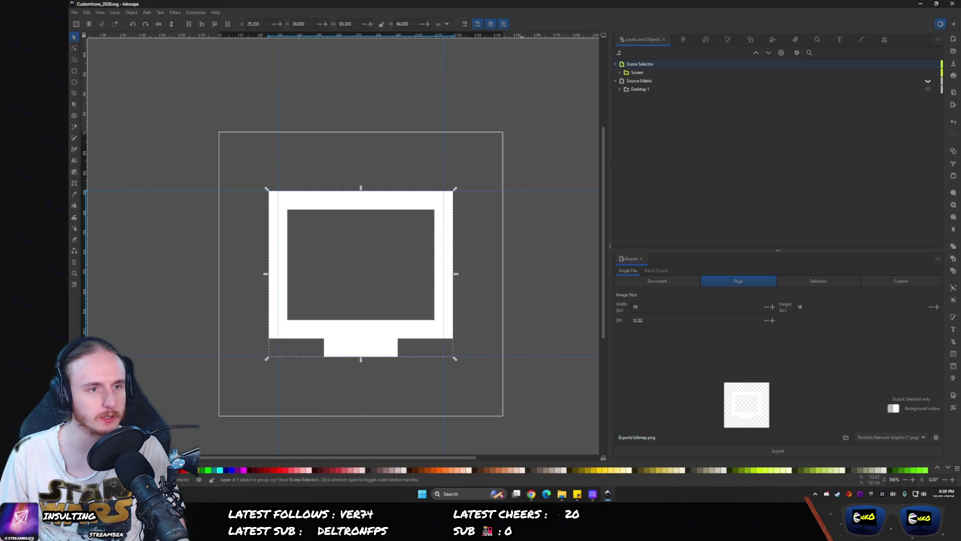
- Draw a page-sized rectangle and name it 'ON - Background - Scene Selector'
{"action": "left_click", "coordinate": [74, 70]}
{"action": "left_click_drag", "start_coordinate": [218, 136], "coordinate": [503, 416]}
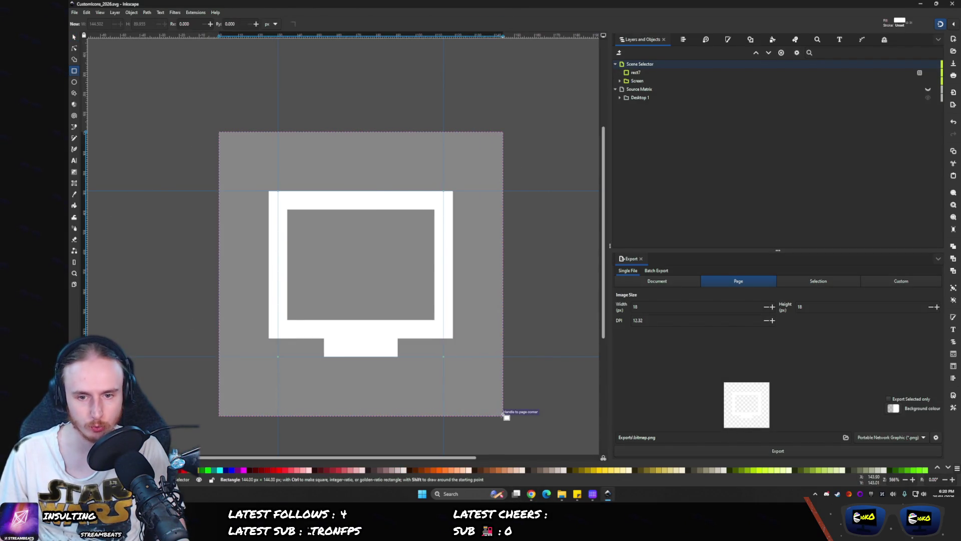
{"action": "right_click", "coordinate": [629, 74]}
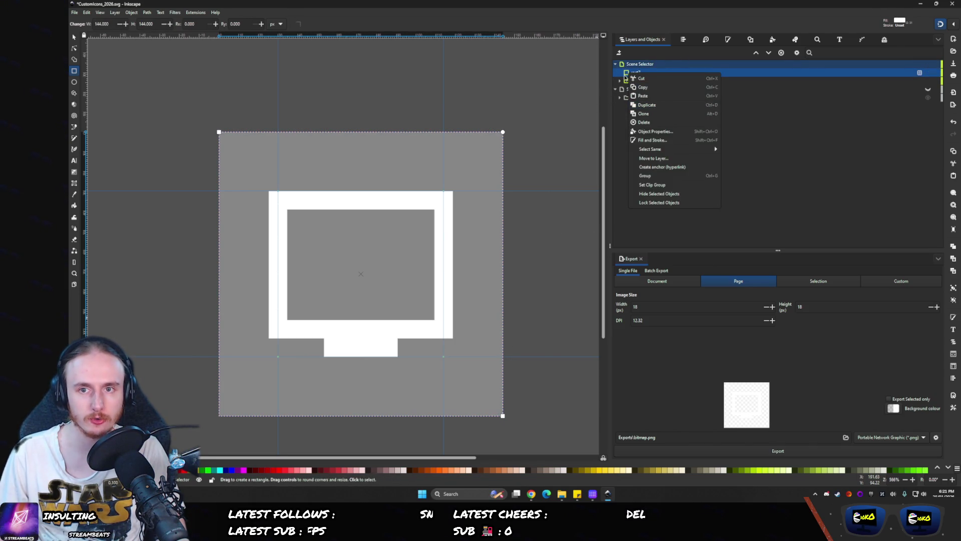
{"action": "key", "text": "Escape"}
{"action": "double_click", "coordinate": [715, 74]}
{"action": "type", "text": "Background - Scene Selec"}
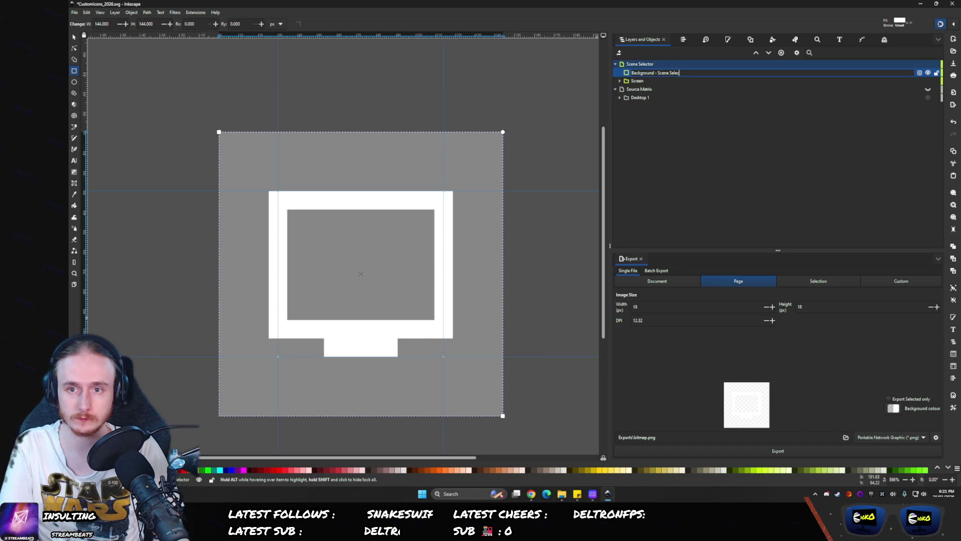
{"action": "key", "text": "BackSpace"}
{"action": "key", "text": "BackSpace"}
{"action": "key", "text": "BackSpace"}
{"action": "type", "text": "ON -"}
{"action": "key", "text": "Return"}
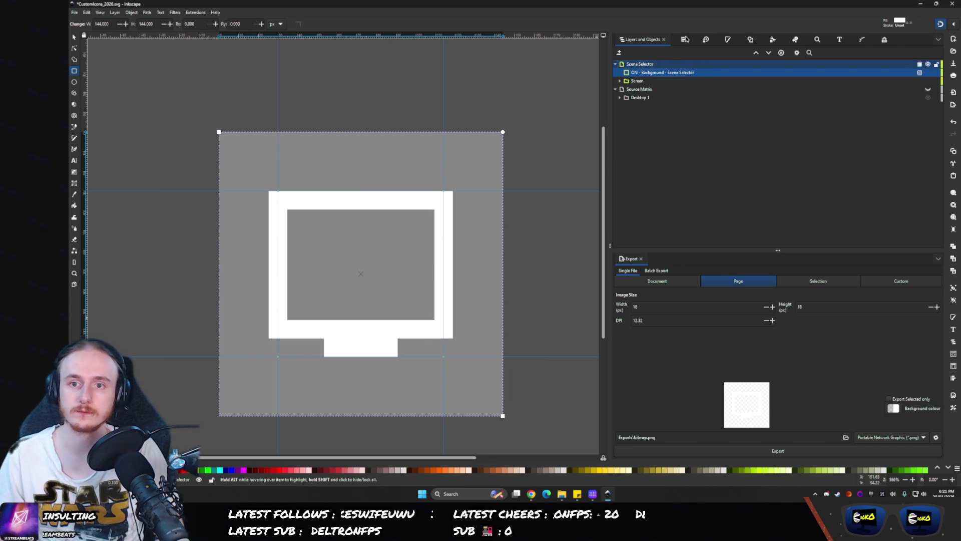
- Duplicate the ON rectangle and rename the copy 'OFF - Background - Scene Selector'
{"action": "key", "text": "ctrl+d"}
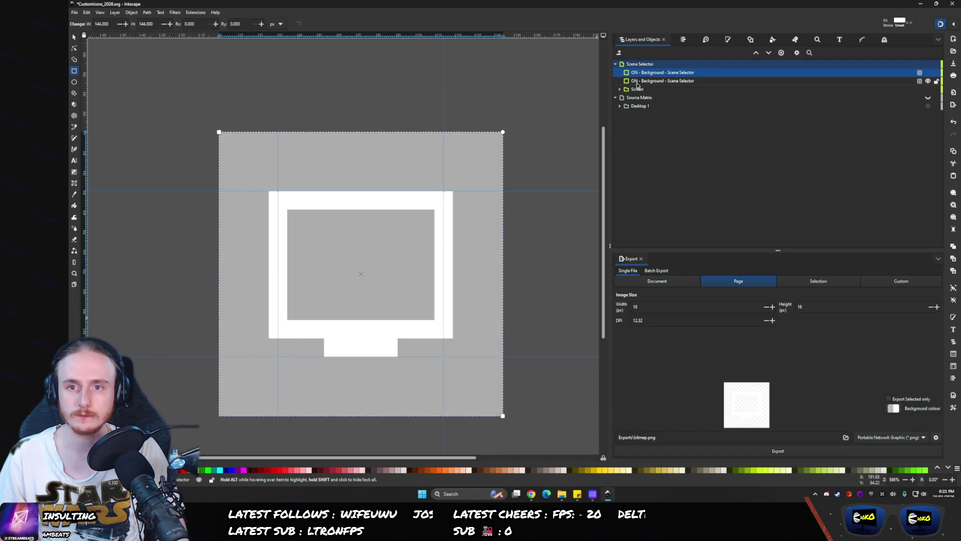
{"action": "left_click", "coordinate": [637, 82]}
{"action": "double_click", "coordinate": [634, 81]}
{"action": "type", "text": "OFF"}
{"action": "key", "text": "Return"}
{"action": "left_click", "coordinate": [642, 74]}
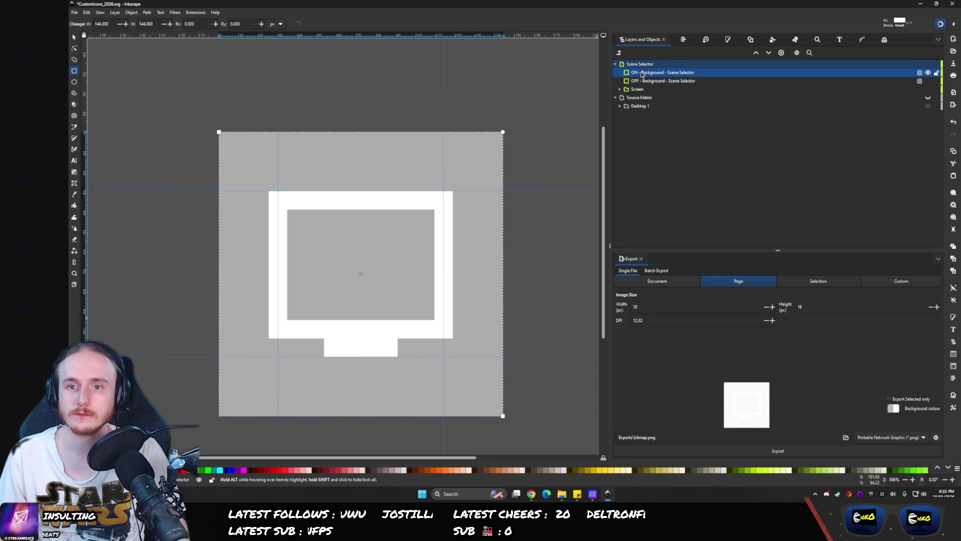
{"action": "left_click", "coordinate": [729, 40]}
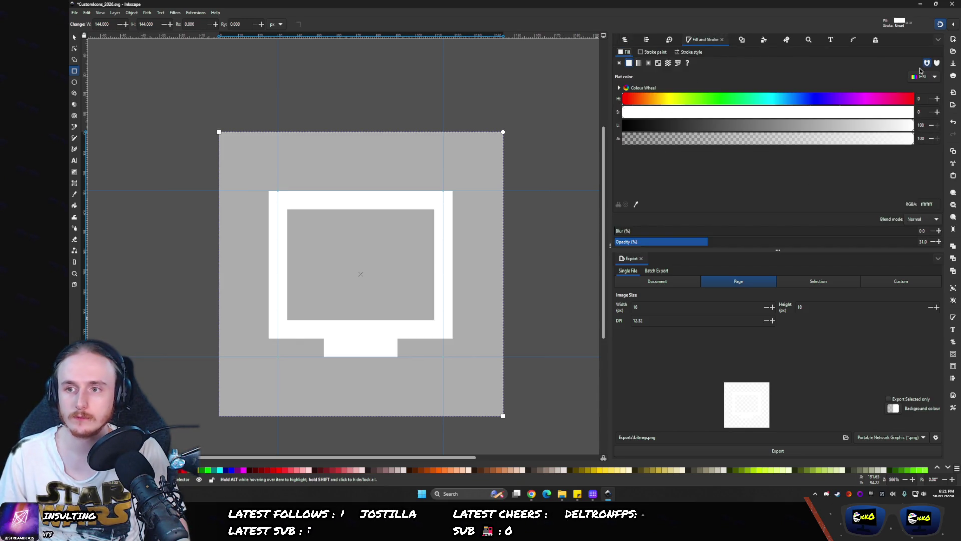
- Fill the ON background with pure green (RGB 0, 255, 0)
{"action": "left_click", "coordinate": [924, 76]}
{"action": "left_click", "coordinate": [922, 90]}
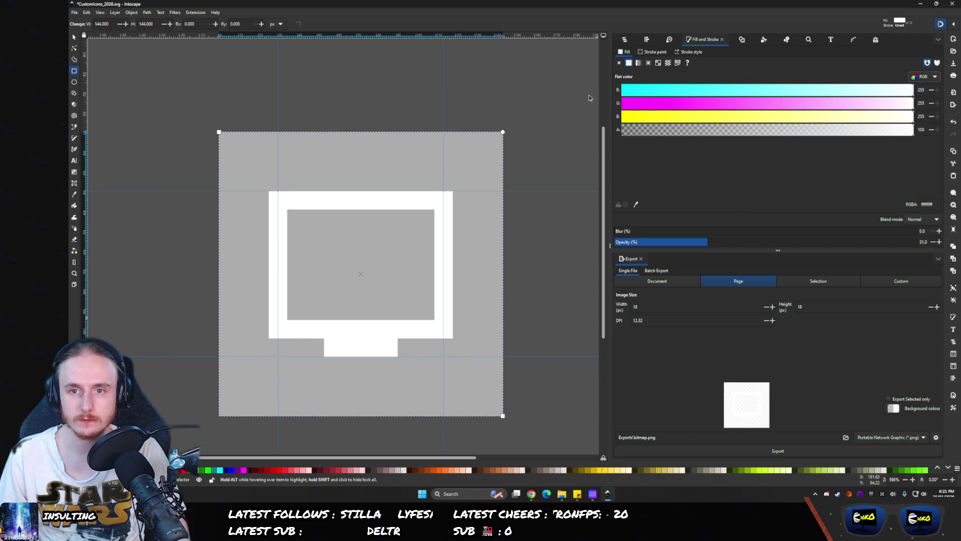
{"action": "left_click", "coordinate": [623, 89]}
{"action": "left_click", "coordinate": [623, 102]}
{"action": "left_click", "coordinate": [912, 103]}
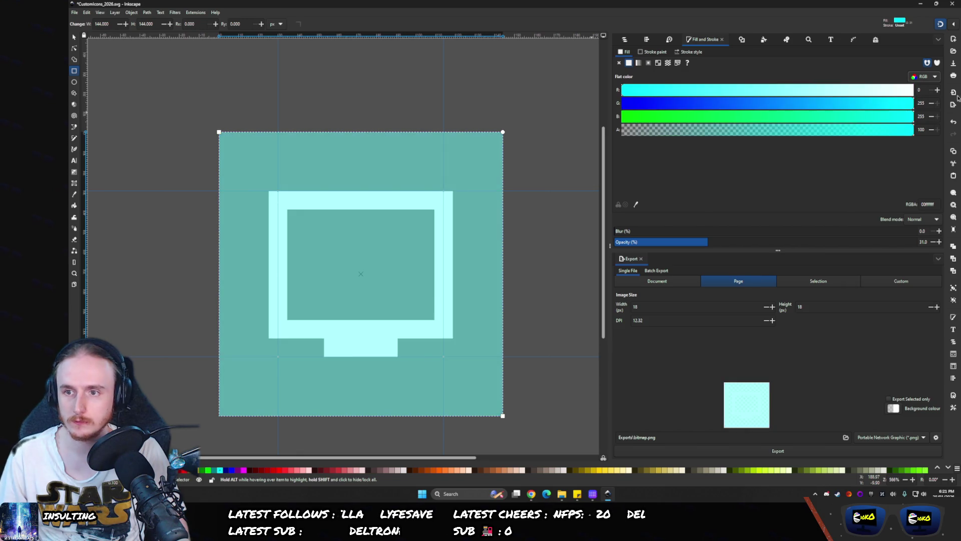
{"action": "left_click", "coordinate": [623, 117]}
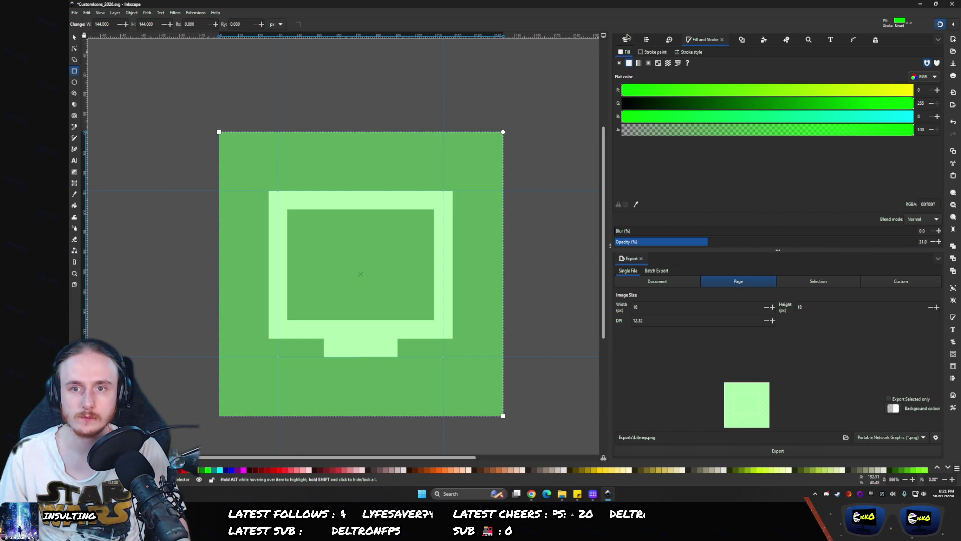
{"action": "left_click", "coordinate": [626, 39]}
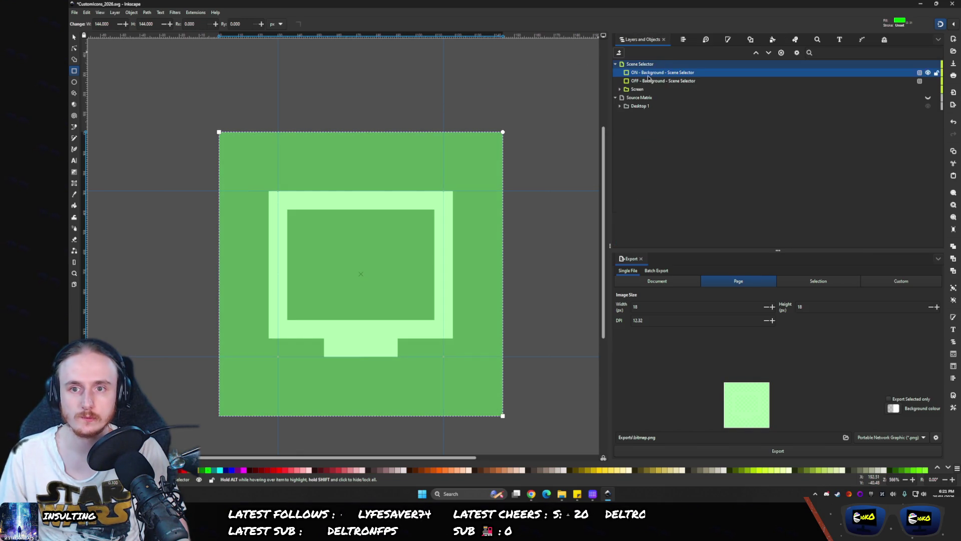
- Fill the OFF background with pure red at 100% opacity, checking it by toggling the ON background
{"action": "left_click", "coordinate": [728, 39]}
{"action": "left_click", "coordinate": [623, 103]}
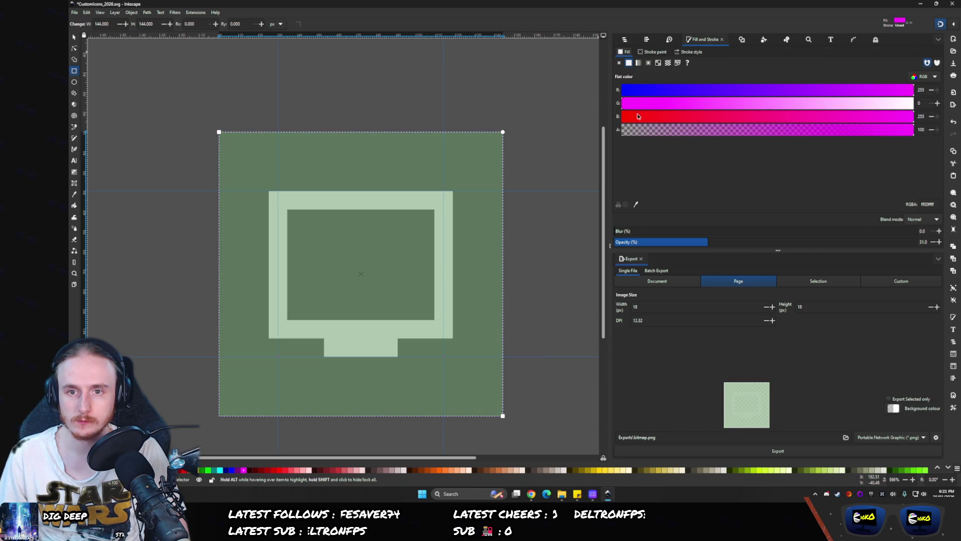
{"action": "left_click", "coordinate": [623, 116]}
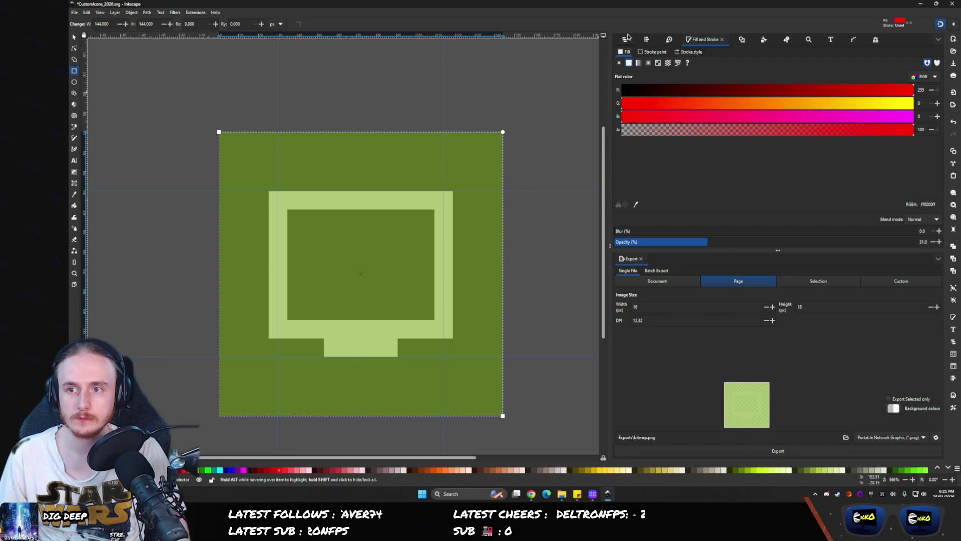
{"action": "left_click", "coordinate": [626, 39]}
{"action": "left_click", "coordinate": [920, 75]}
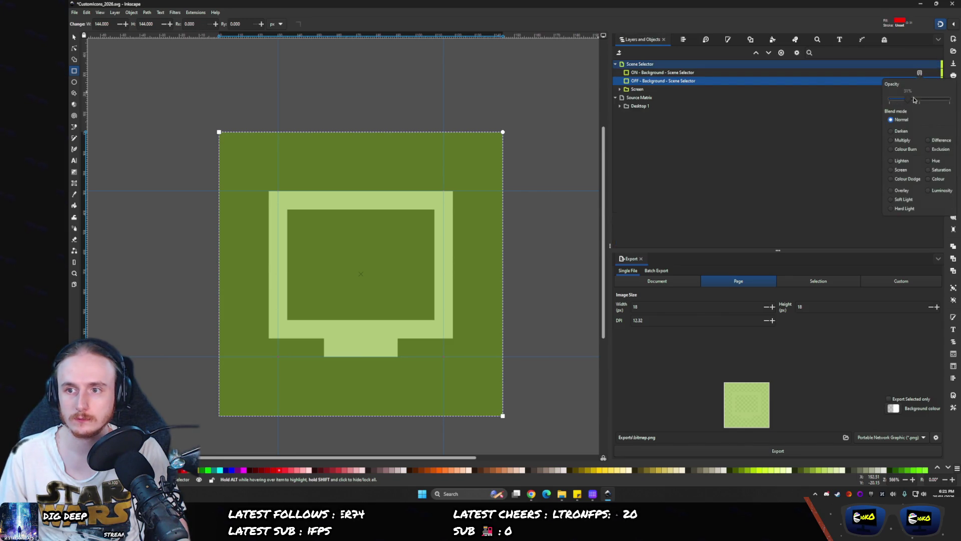
{"action": "left_click_drag", "start_coordinate": [948, 100], "coordinate": [908, 100]}
{"action": "left_click", "coordinate": [865, 82]}
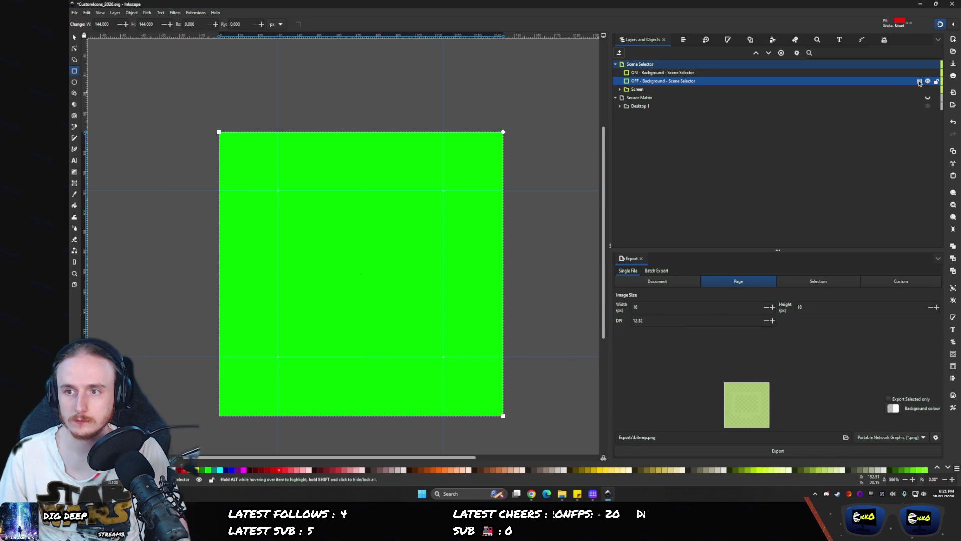
{"action": "left_click", "coordinate": [920, 82]}
{"action": "left_click", "coordinate": [927, 73]}
{"action": "left_click", "coordinate": [928, 73]}
{"action": "left_click", "coordinate": [927, 73]}
- Group the ON and OFF backgrounds and name the group 'Background - Scene Selector'
{"action": "left_click", "coordinate": [626, 74], "text": "shift"}
{"action": "key", "text": "ctrl+g"}
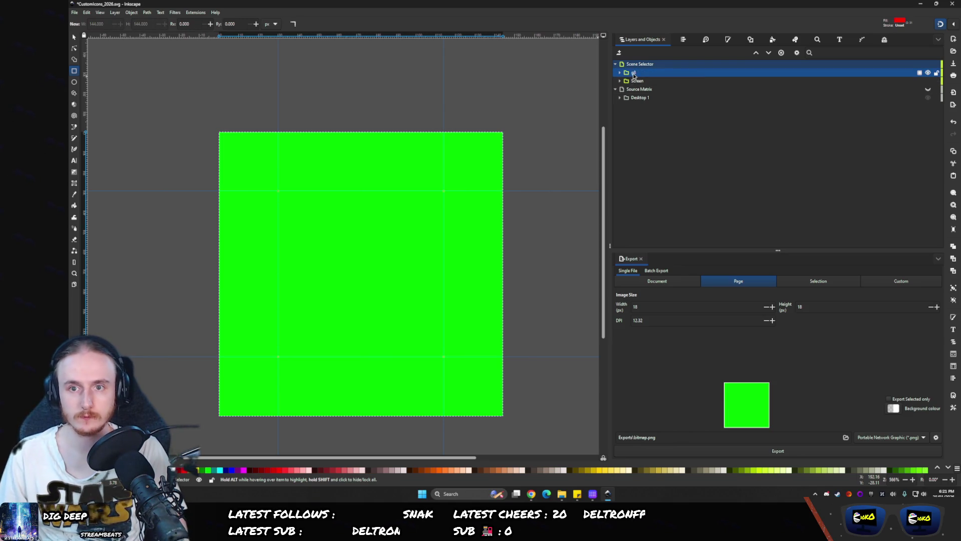
{"action": "key", "text": "Escape"}
{"action": "left_click", "coordinate": [620, 73]}
{"action": "double_click", "coordinate": [634, 72]}
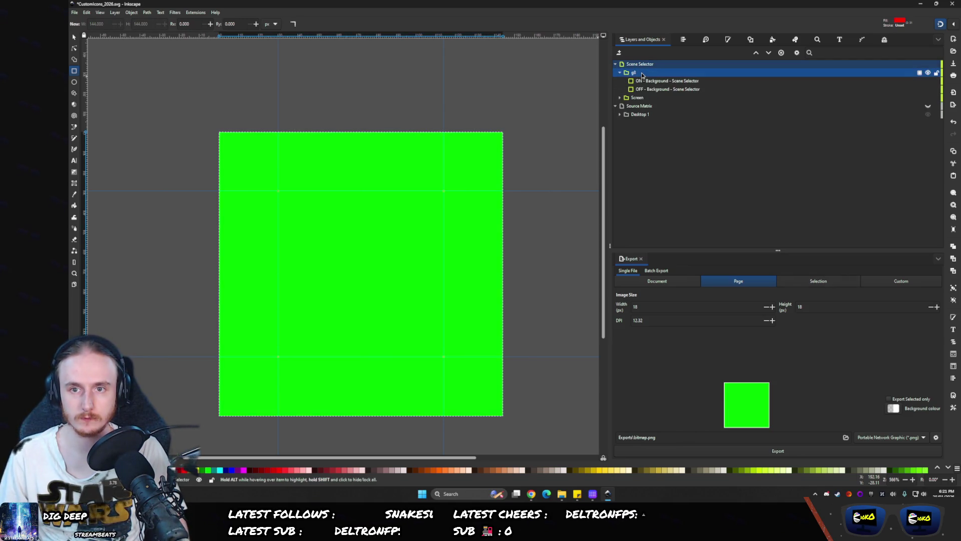
{"action": "type", "text": "Background - "}
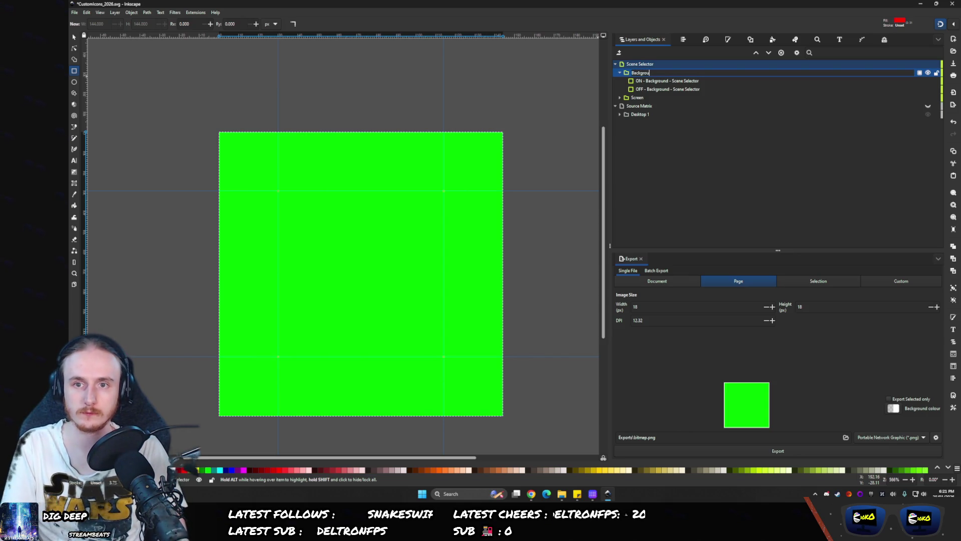
{"action": "type", "text": "Scene Selecto"}
{"action": "type", "text": "r"}
{"action": "key", "text": "Return"}
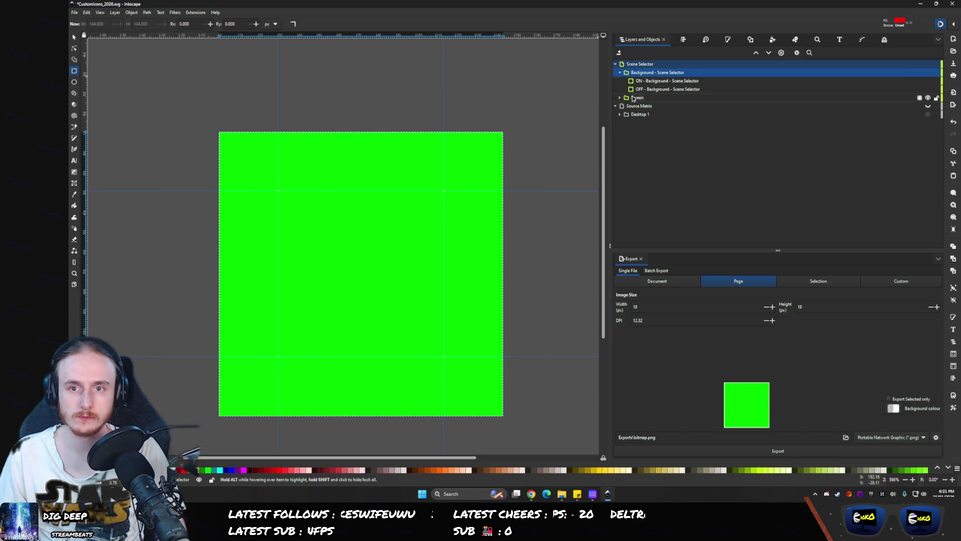
- Rename the monitor glyph 'Screen' and place it in Scene Selector above the backgrounds
{"action": "left_click_drag", "start_coordinate": [628, 95], "coordinate": [624, 81]}
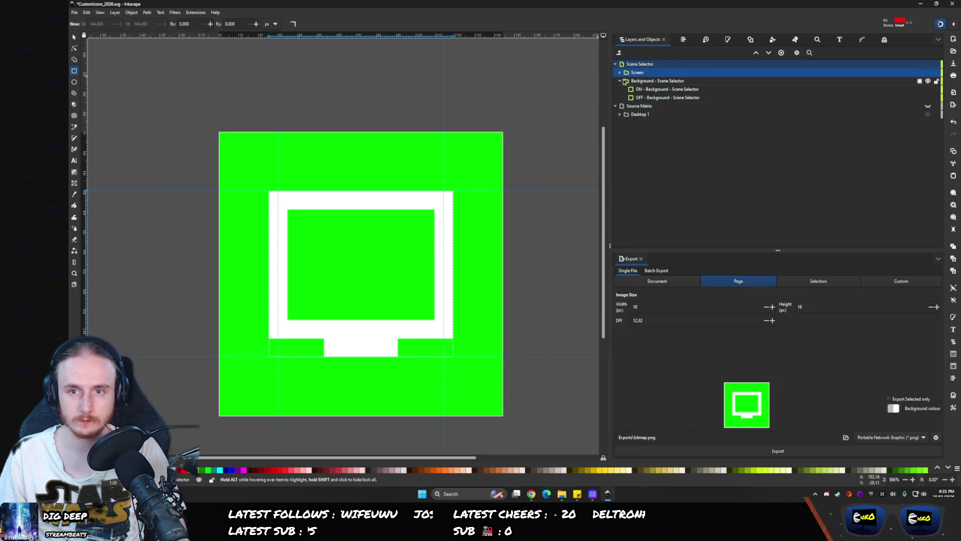
{"action": "left_click", "coordinate": [620, 73]}
{"action": "double_click", "coordinate": [846, 81]}
{"action": "type", "text": "s"}
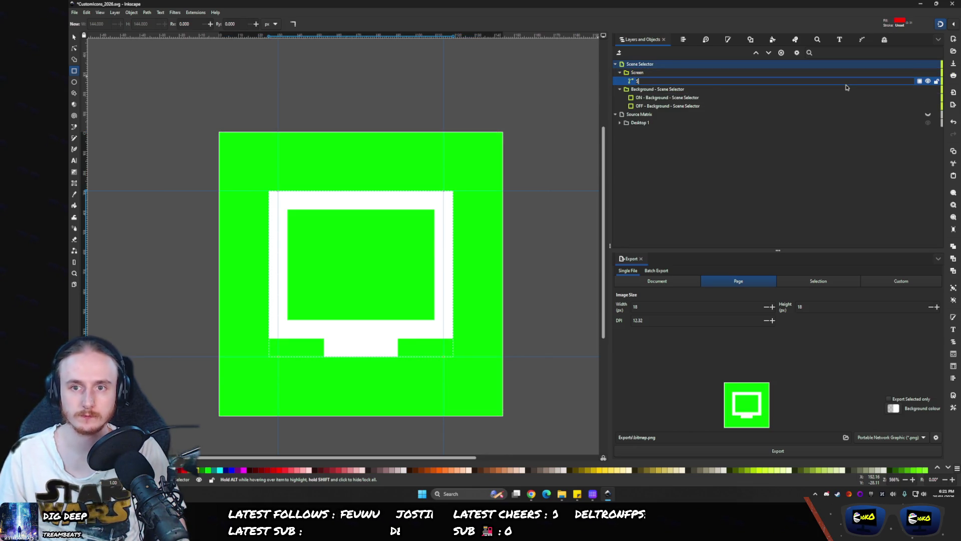
{"action": "type", "text": "en"}
{"action": "key", "text": "Return"}
{"action": "left_click_drag", "start_coordinate": [846, 82], "coordinate": [842, 65]}
{"action": "left_click_drag", "start_coordinate": [632, 66], "coordinate": [634, 76]}
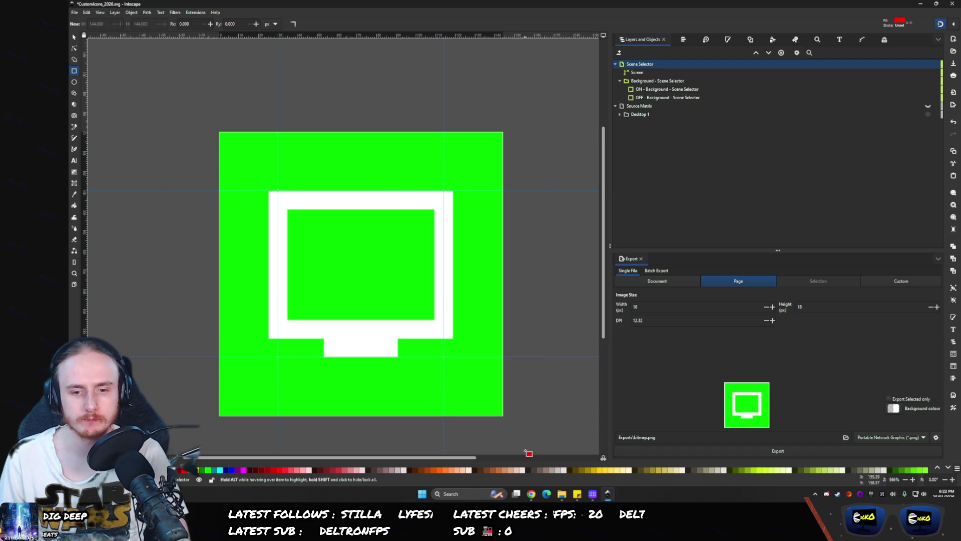
{"action": "left_click_drag", "start_coordinate": [421, 300], "coordinate": [440, 285]}
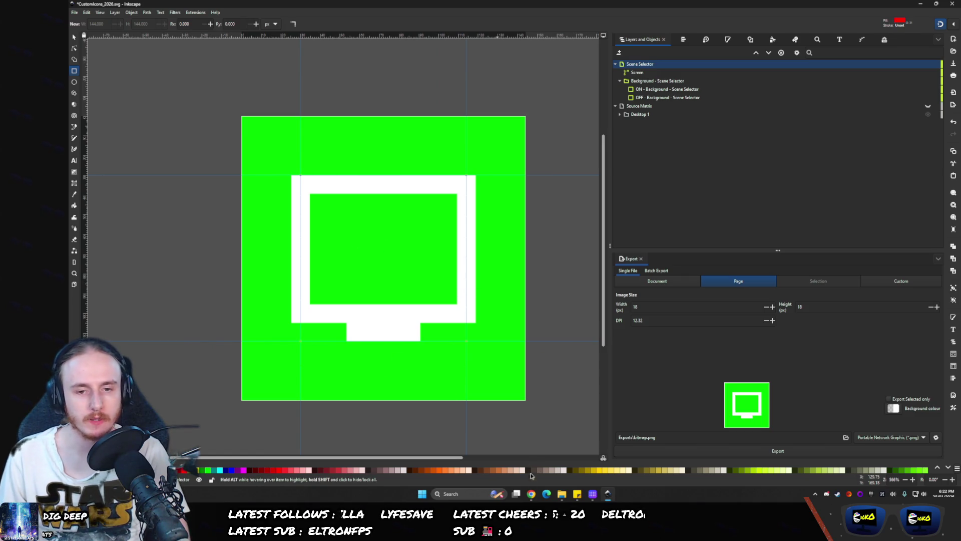
- Toggle the ON background to compare the white monitor on green and red, leaving green showing
{"action": "left_click", "coordinate": [531, 493]}
{"action": "left_click", "coordinate": [560, 444]}
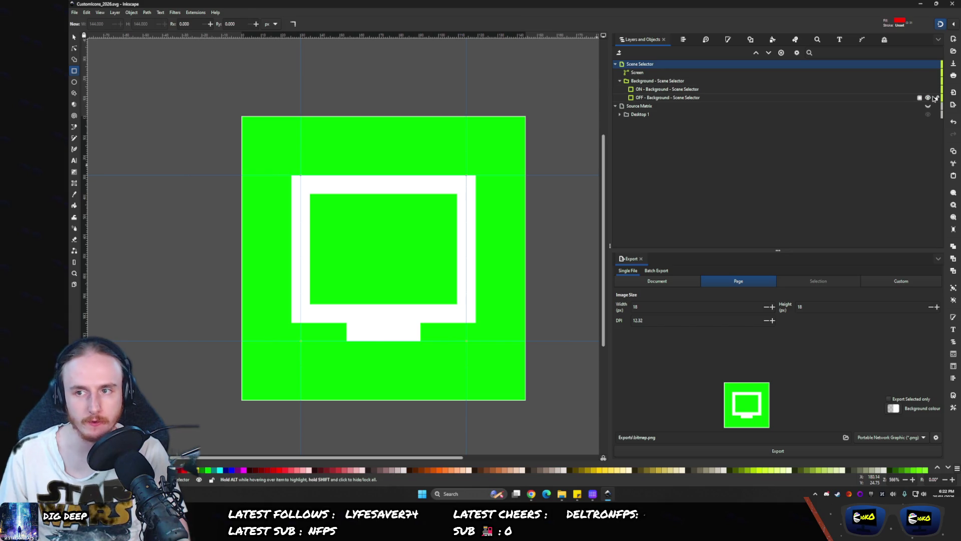
{"action": "left_click", "coordinate": [928, 91]}
{"action": "left_click", "coordinate": [928, 91]}
{"action": "left_click", "coordinate": [927, 91]}
{"action": "left_click", "coordinate": [928, 91]}
{"action": "left_click", "coordinate": [928, 91]}
{"action": "left_click", "coordinate": [928, 91]}
{"action": "left_click", "coordinate": [928, 91]}
{"action": "left_click", "coordinate": [928, 91]}
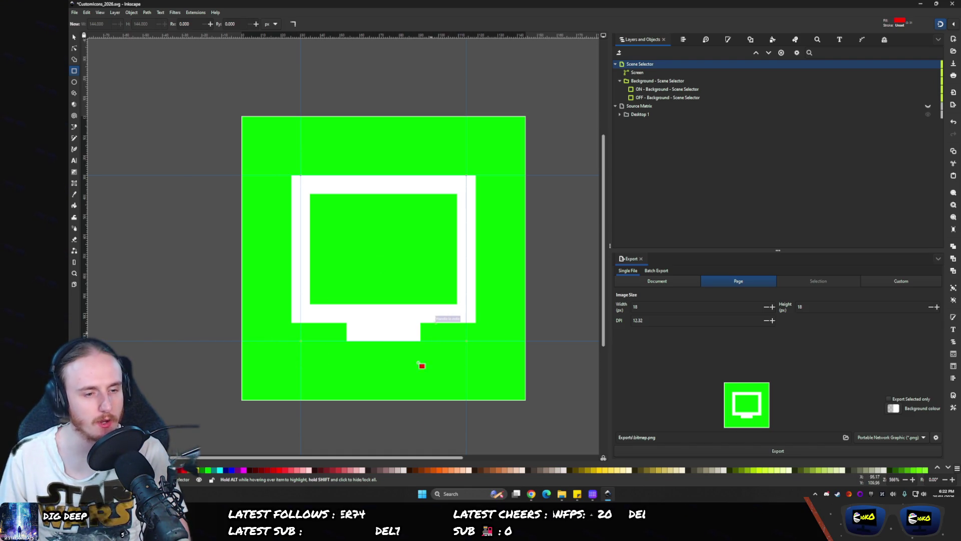
{"action": "mouse_move", "coordinate": [556, 496]}
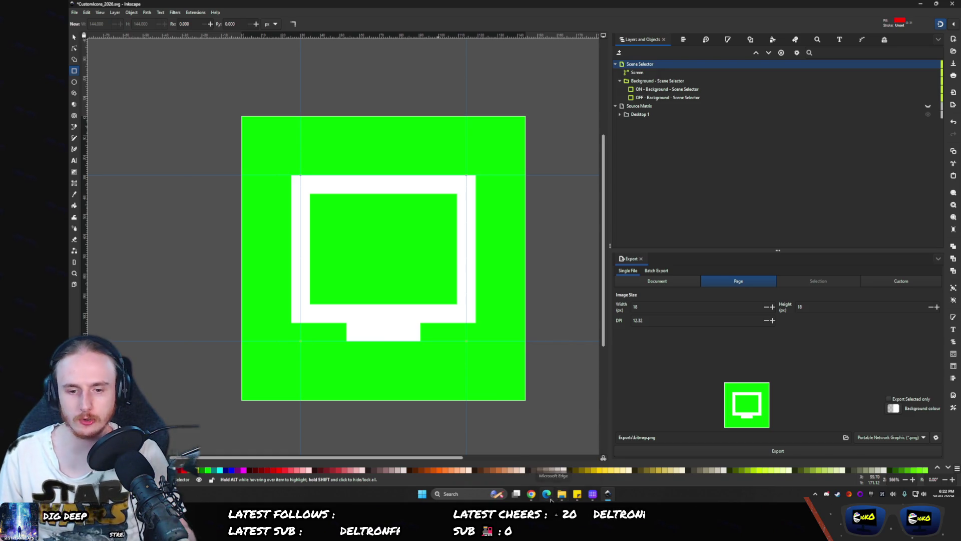
{"action": "left_click", "coordinate": [531, 494]}
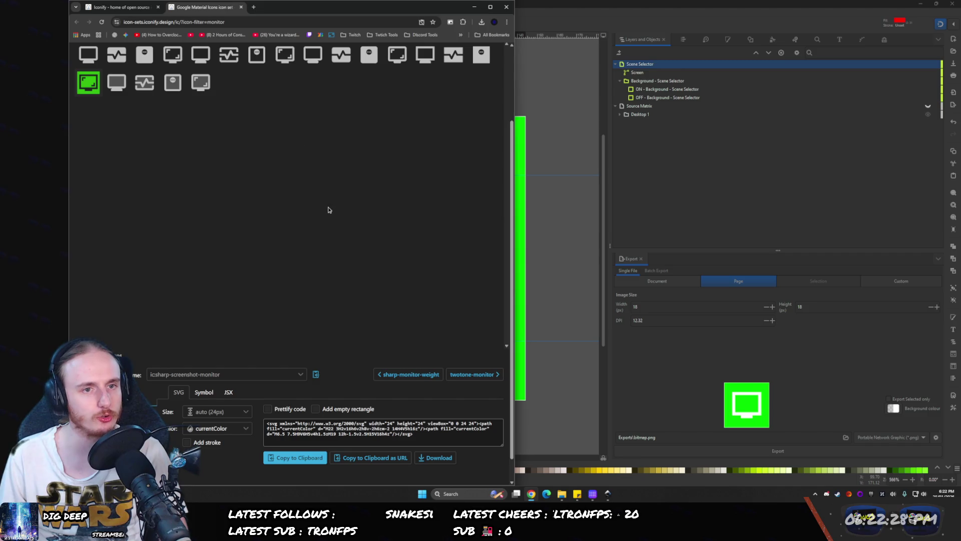
{"action": "left_click", "coordinate": [168, 90]}
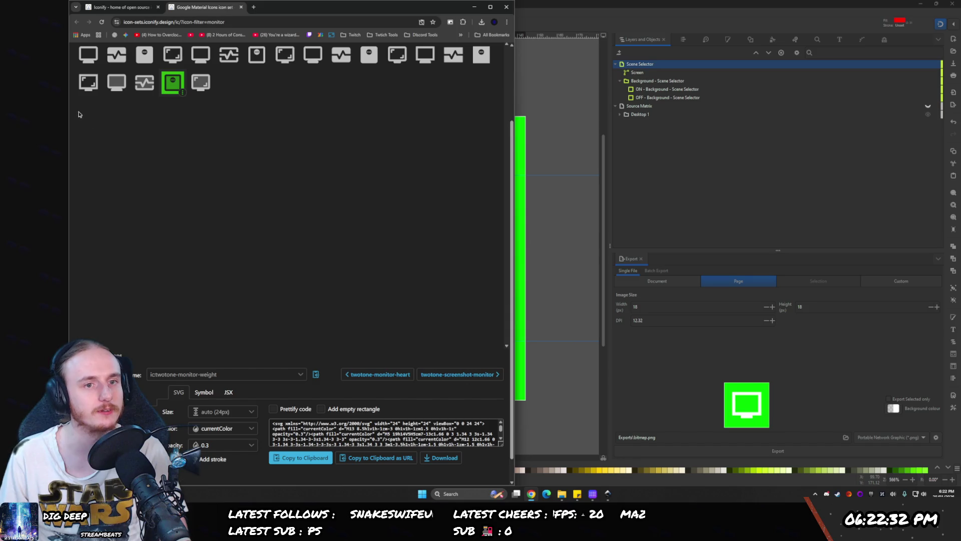
{"action": "left_click", "coordinate": [89, 82]}
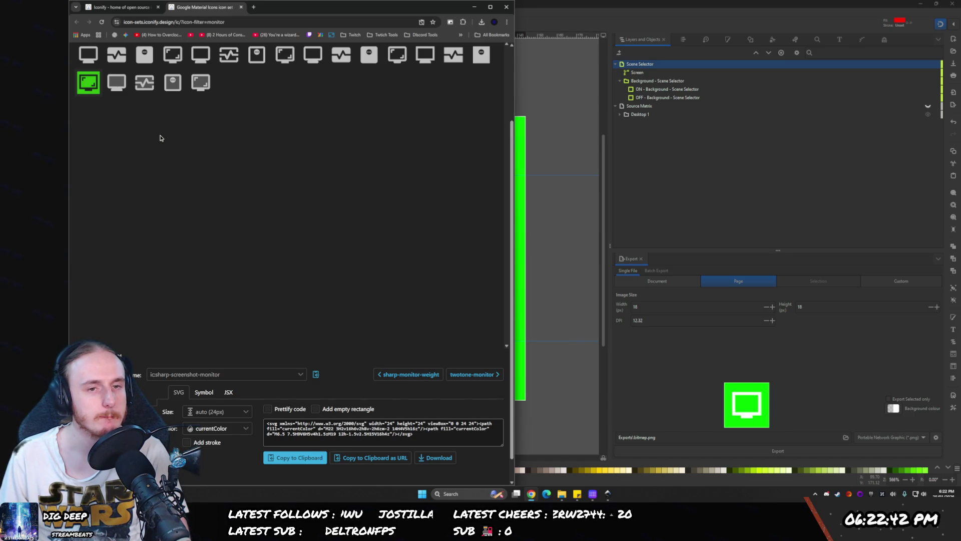
{"action": "left_click", "coordinate": [569, 362]}
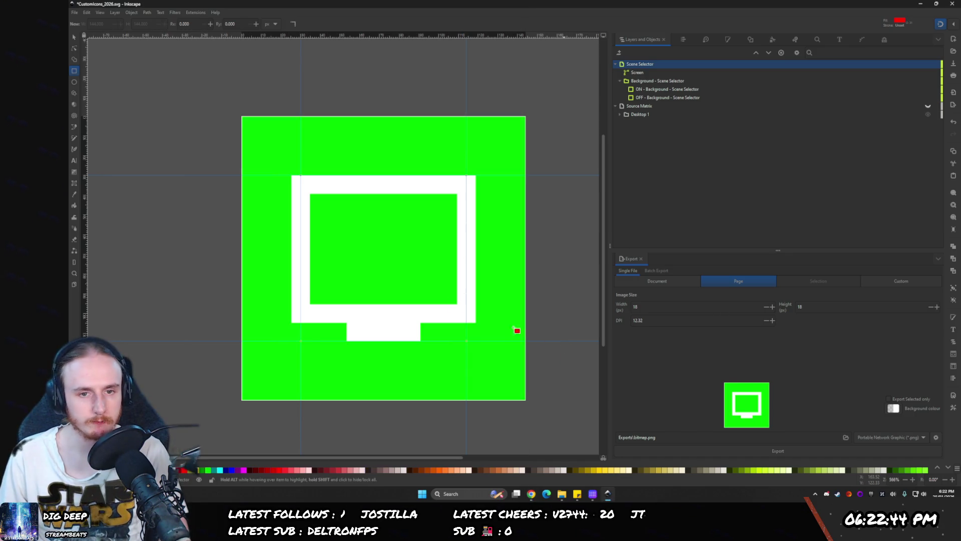
{"action": "mouse_move", "coordinate": [569, 496]}
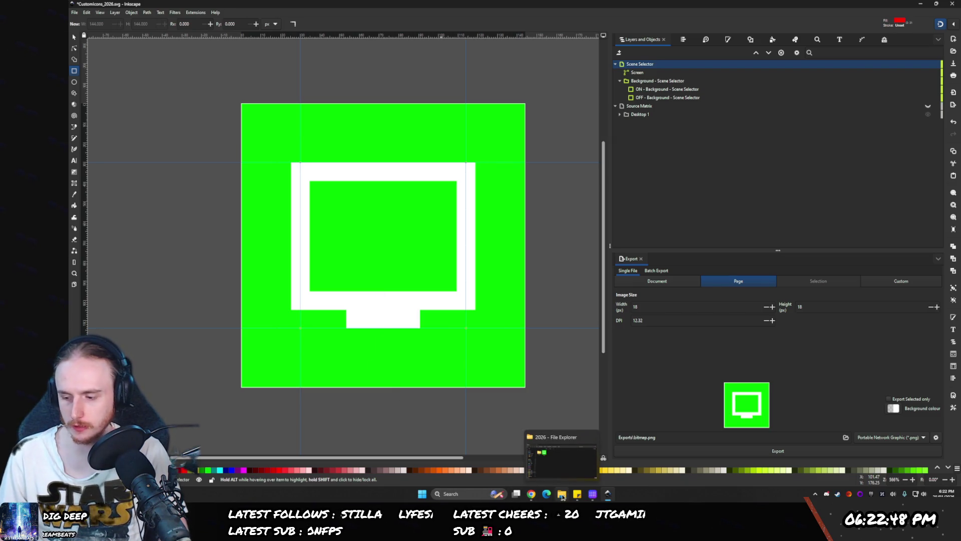
{"action": "left_click", "coordinate": [531, 493]}
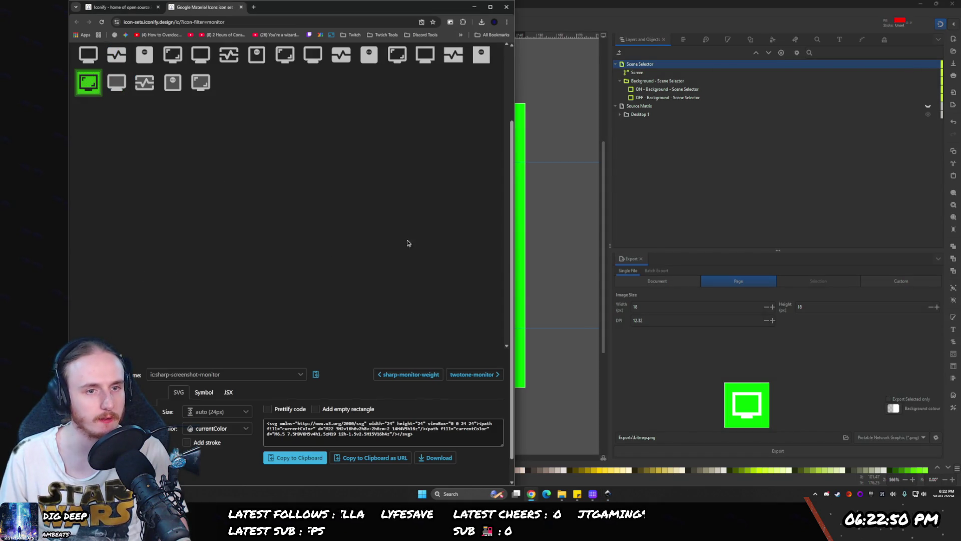
{"action": "scroll", "coordinate": [408, 240], "scroll_direction": "up", "scroll_amount": 2}
{"action": "key", "text": "ctrl+a"}
- Search Iconify for 'camera', compare variants, and download baseline-photo-camera as SVG
{"action": "type", "text": "camera"}
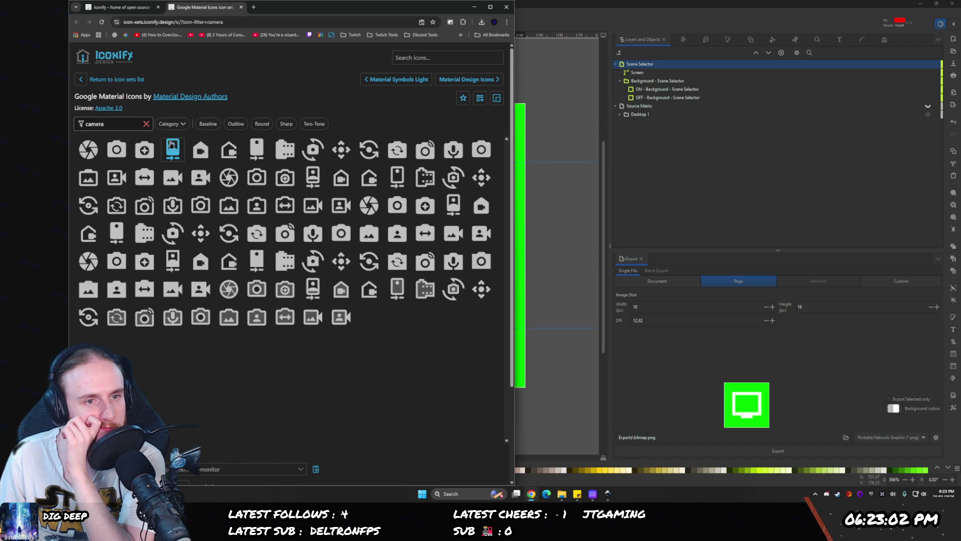
{"action": "left_click", "coordinate": [116, 149]}
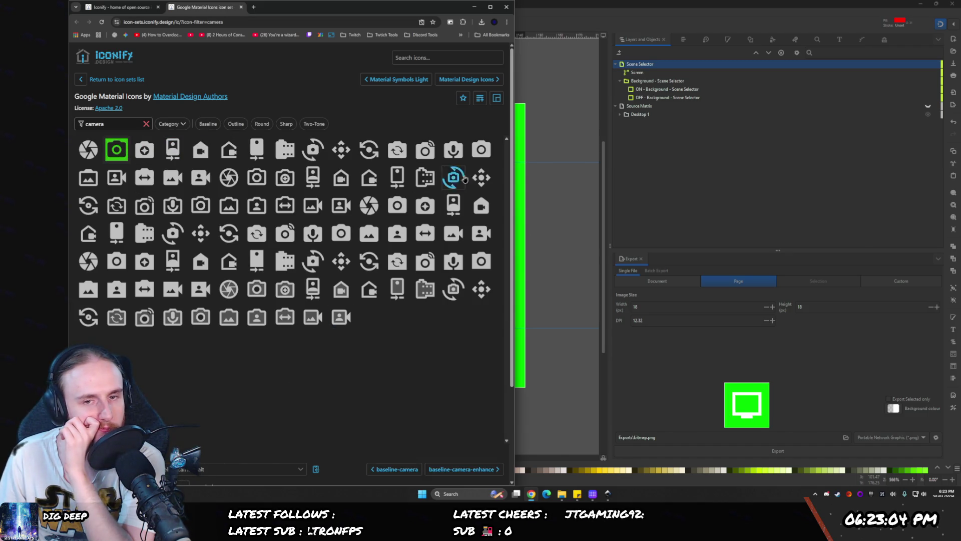
{"action": "left_click", "coordinate": [481, 149]}
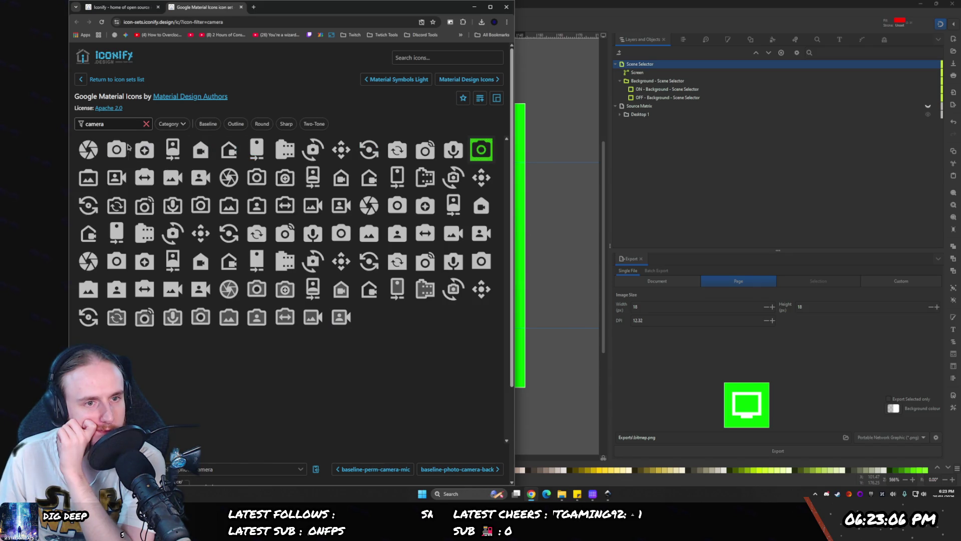
{"action": "left_click", "coordinate": [120, 150]}
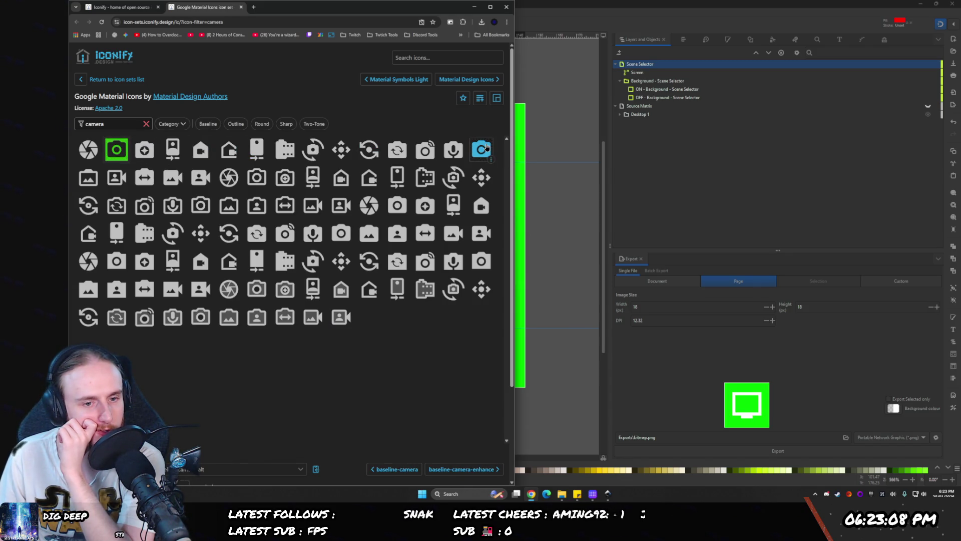
{"action": "left_click", "coordinate": [484, 147]}
{"action": "scroll", "coordinate": [481, 149], "scroll_direction": "down", "scroll_amount": 1}
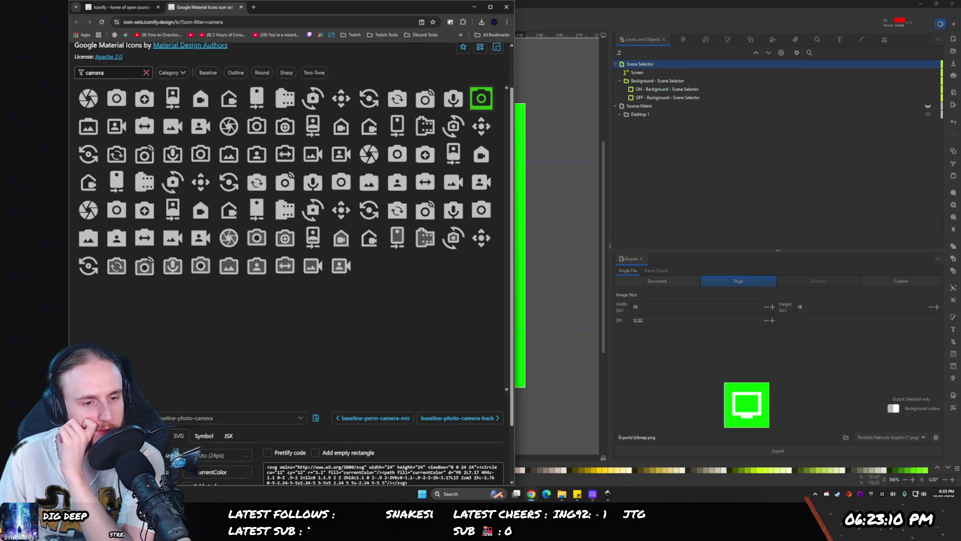
{"action": "left_click", "coordinate": [116, 91]}
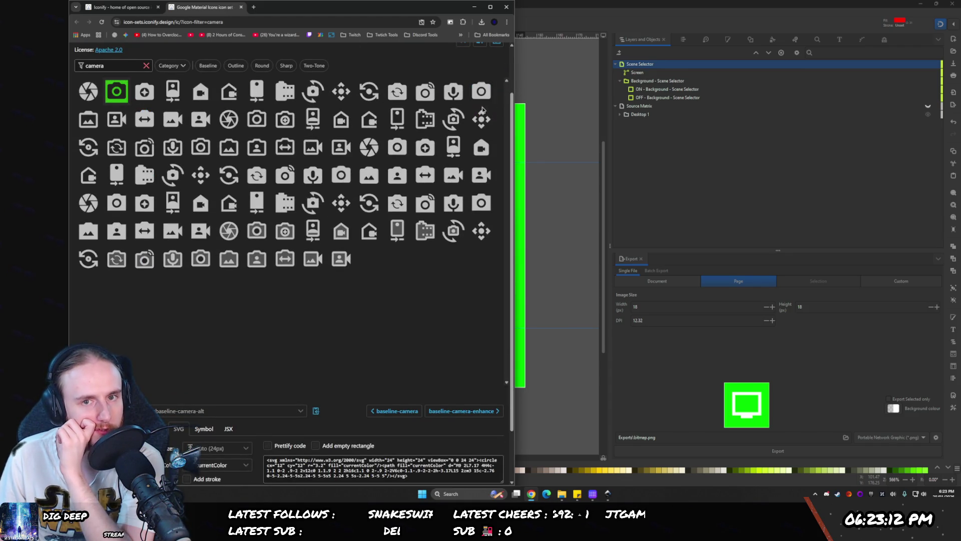
{"action": "left_click", "coordinate": [480, 92]}
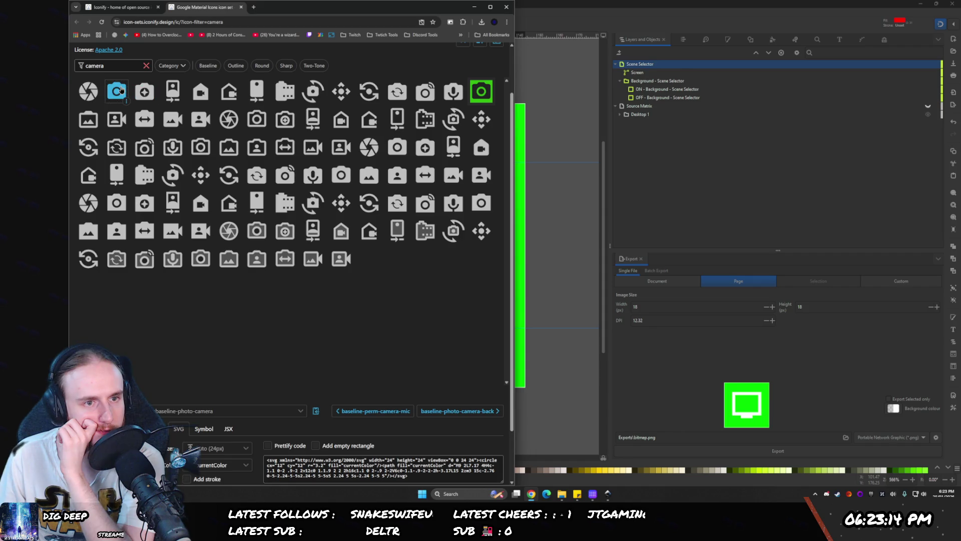
{"action": "left_click", "coordinate": [121, 90]}
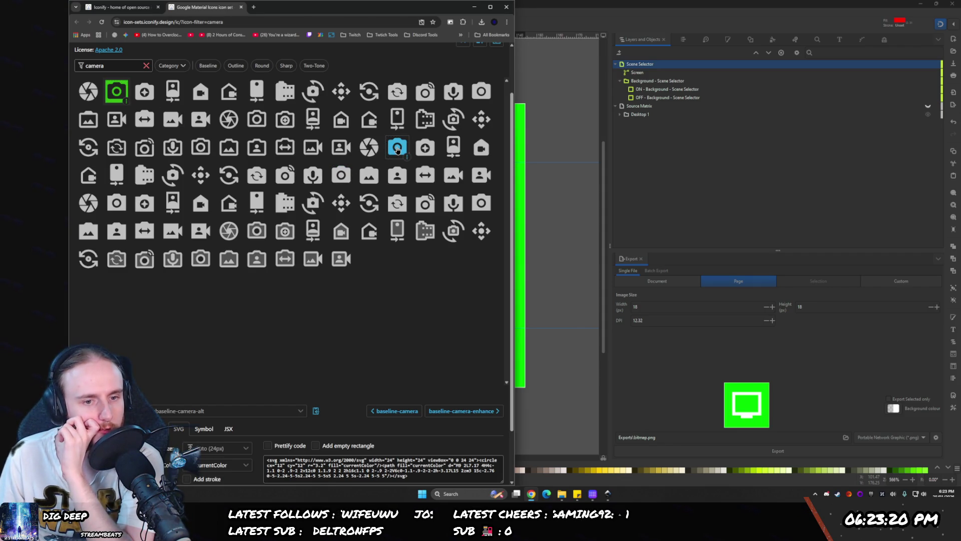
{"action": "left_click", "coordinate": [397, 150]}
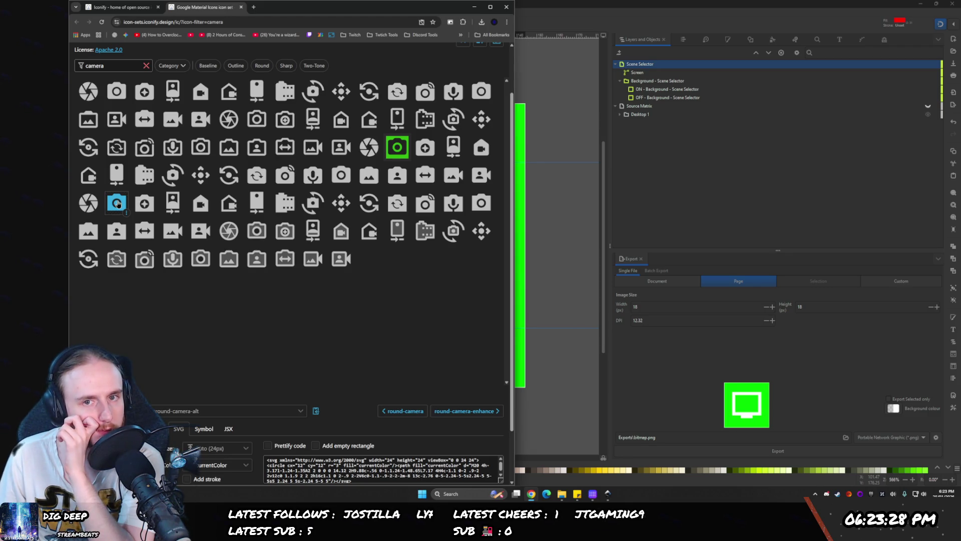
{"action": "left_click", "coordinate": [482, 93]}
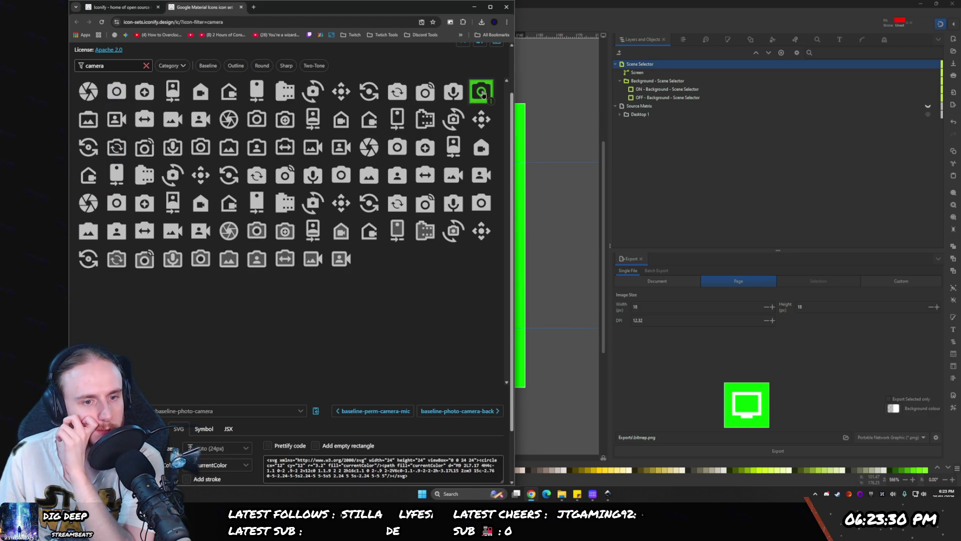
{"action": "scroll", "coordinate": [268, 456], "scroll_direction": "down", "scroll_amount": 2}
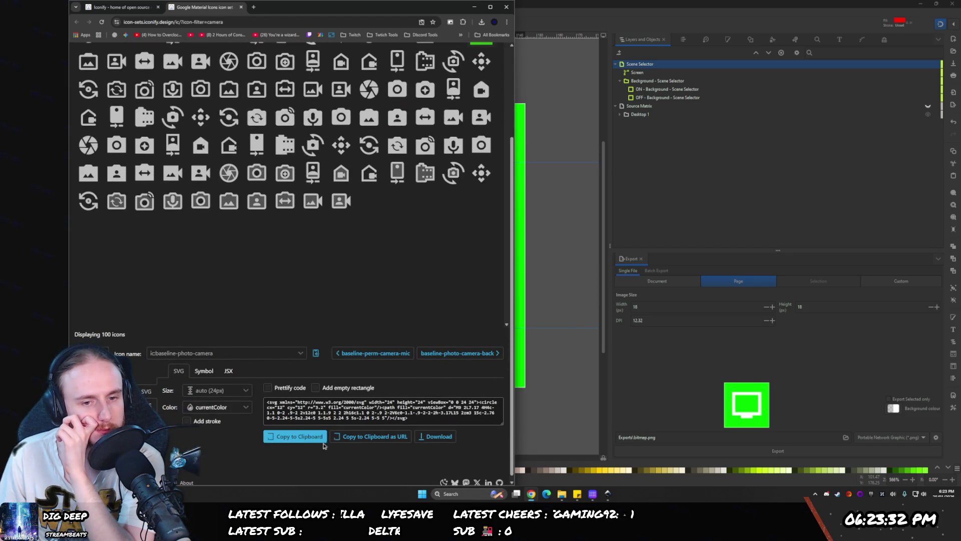
{"action": "left_click", "coordinate": [434, 436]}
- Import the downloaded camera SVG onto the Inkscape canvas as group g3
{"action": "scroll", "coordinate": [75, 242], "scroll_direction": "up", "scroll_amount": 4}
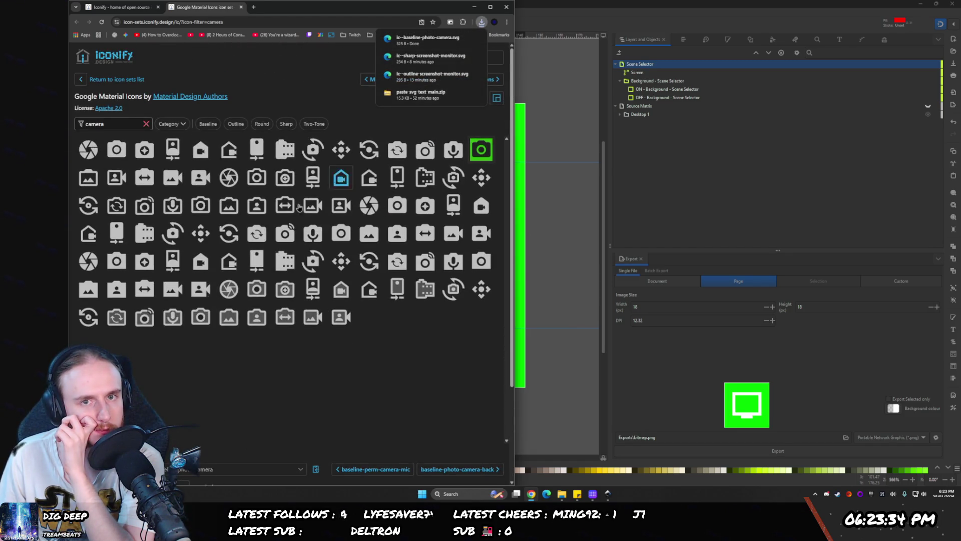
{"action": "left_click_drag", "start_coordinate": [428, 40], "coordinate": [563, 244]}
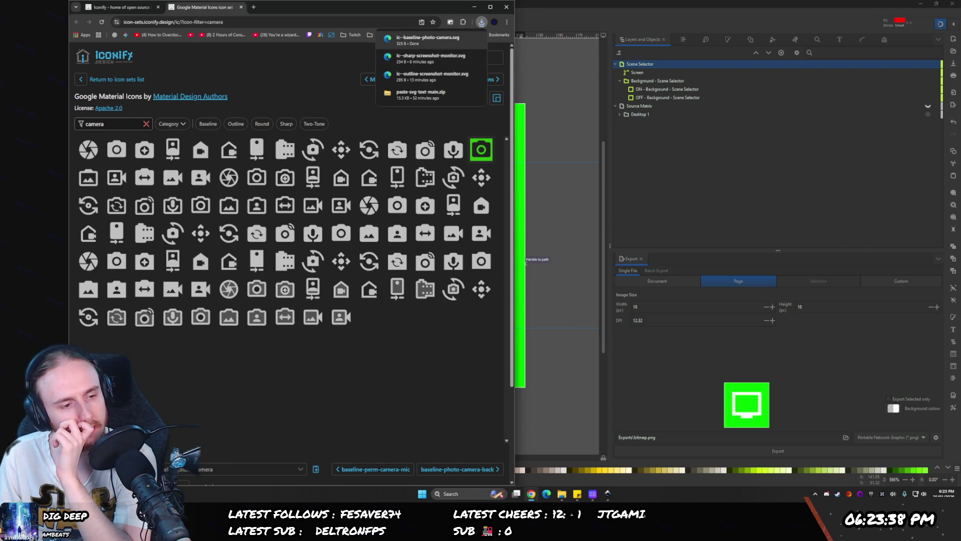
{"action": "left_click_drag", "start_coordinate": [553, 253], "coordinate": [524, 261]}
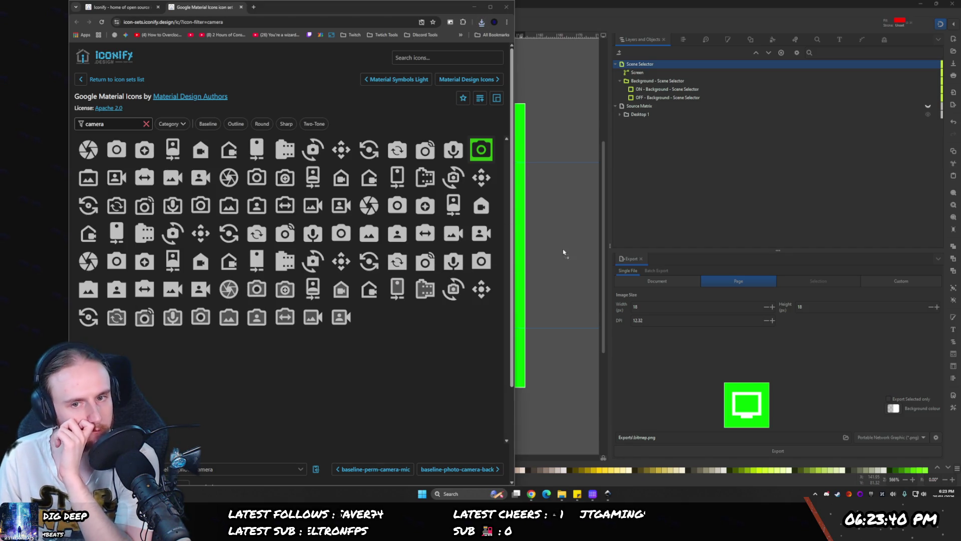
{"action": "left_click", "coordinate": [358, 214]}
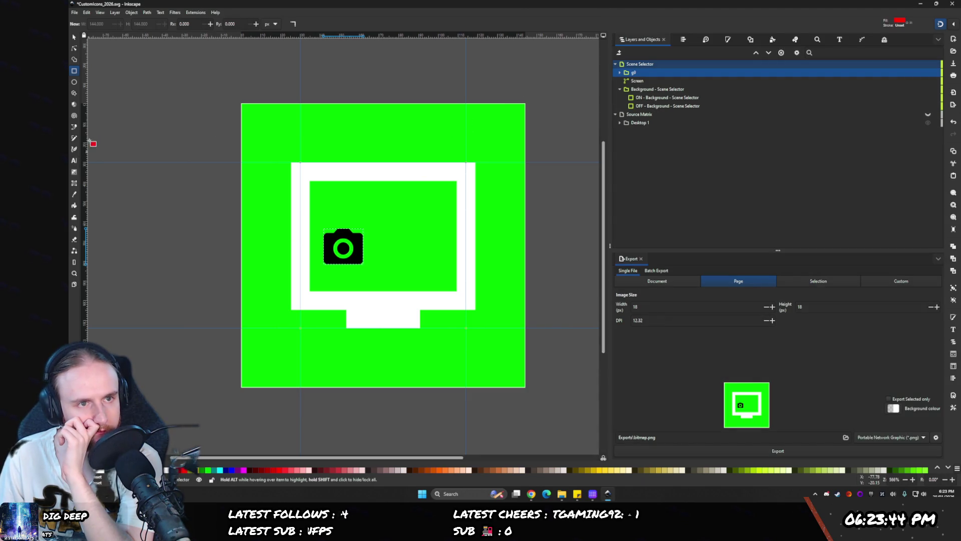
{"action": "left_click", "coordinate": [75, 38]}
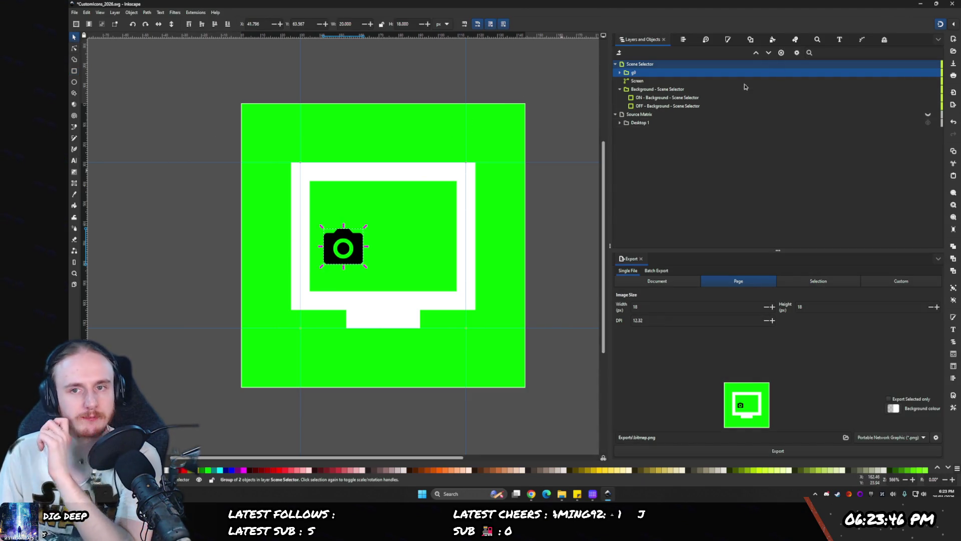
{"action": "left_click", "coordinate": [728, 40]}
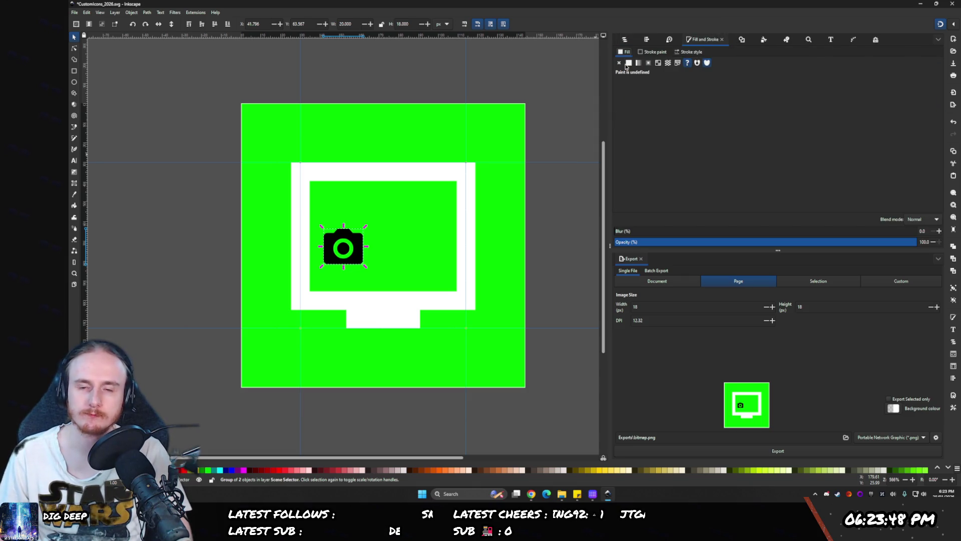
- Rename the imported camera group to 'Camera'
{"action": "left_click", "coordinate": [625, 40]}
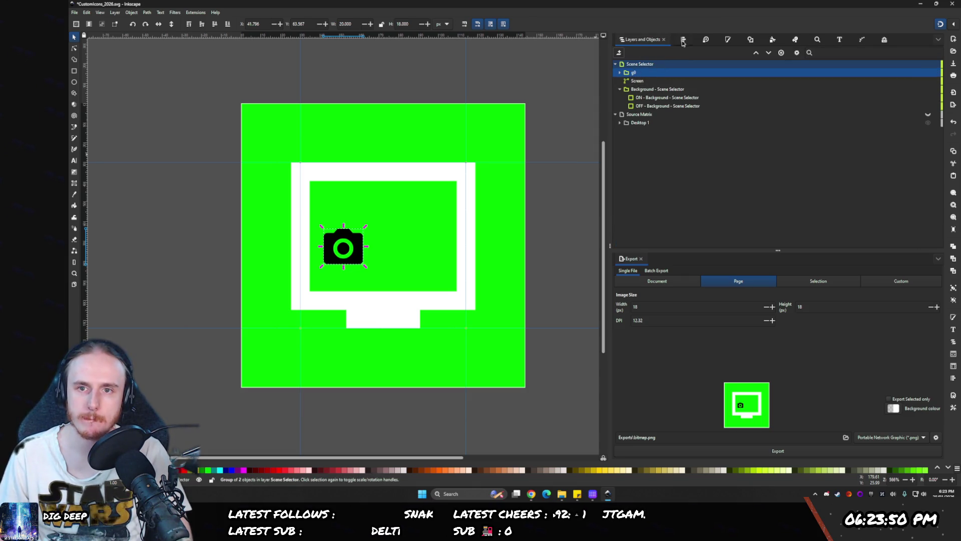
{"action": "left_click", "coordinate": [620, 73]}
{"action": "left_click", "coordinate": [620, 73]}
{"action": "double_click", "coordinate": [633, 73]}
{"action": "type", "text": "Camer"}
{"action": "key", "text": "Return"}
- Centre the Camera horizontally on the page and enlarge it to cover the monitor
{"action": "left_click", "coordinate": [681, 40]}
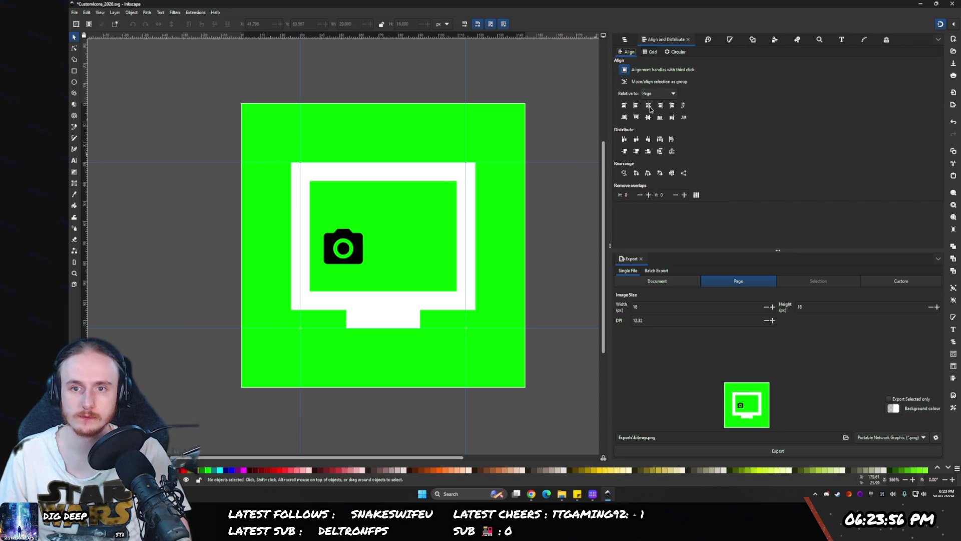
{"action": "key", "text": "ctrl+shift+l"}
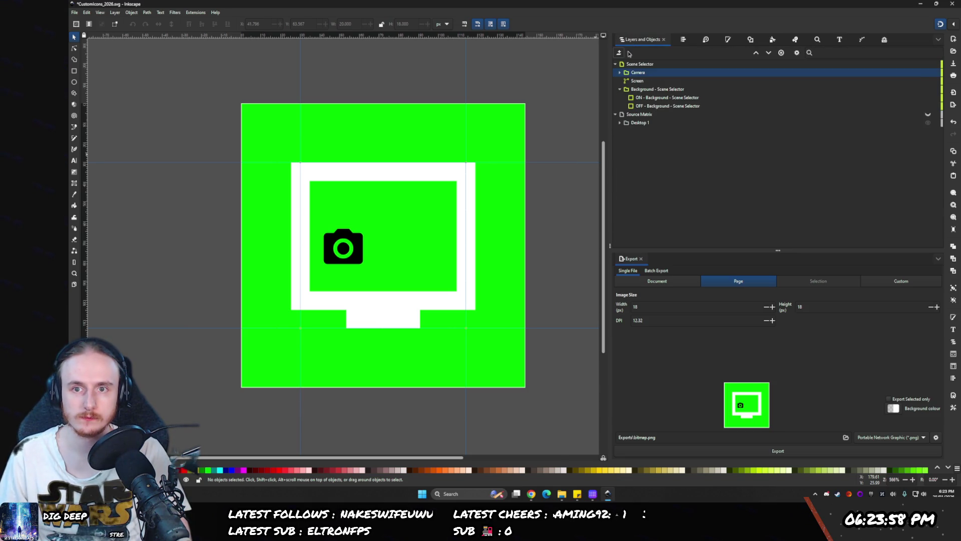
{"action": "left_click", "coordinate": [648, 73]}
{"action": "key", "text": "ctrl+shift+a"}
{"action": "left_click", "coordinate": [648, 105]}
{"action": "left_click_drag", "start_coordinate": [383, 226], "coordinate": [383, 160]}
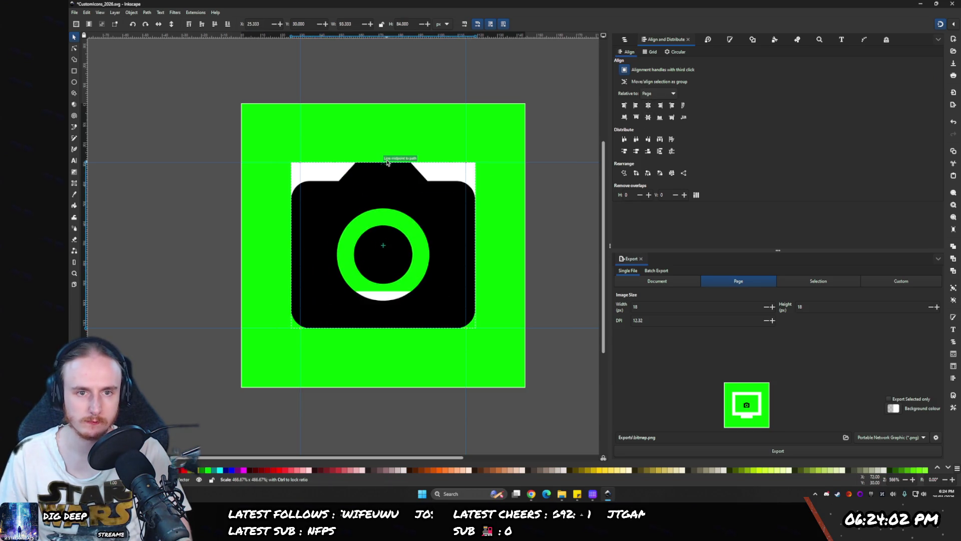
- Give the Camera a flat white fill via HSL lightness, then hide it
{"action": "left_click", "coordinate": [730, 42]}
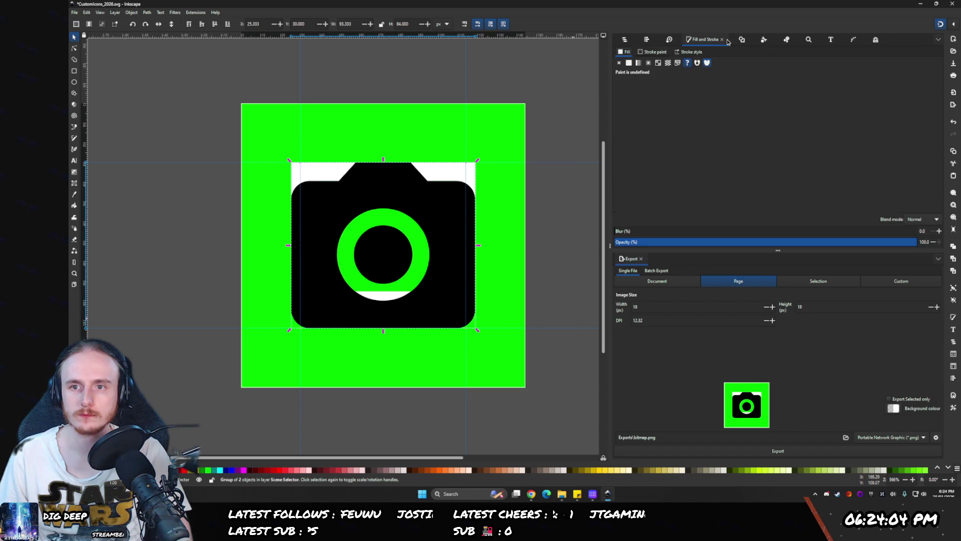
{"action": "left_click", "coordinate": [628, 62]}
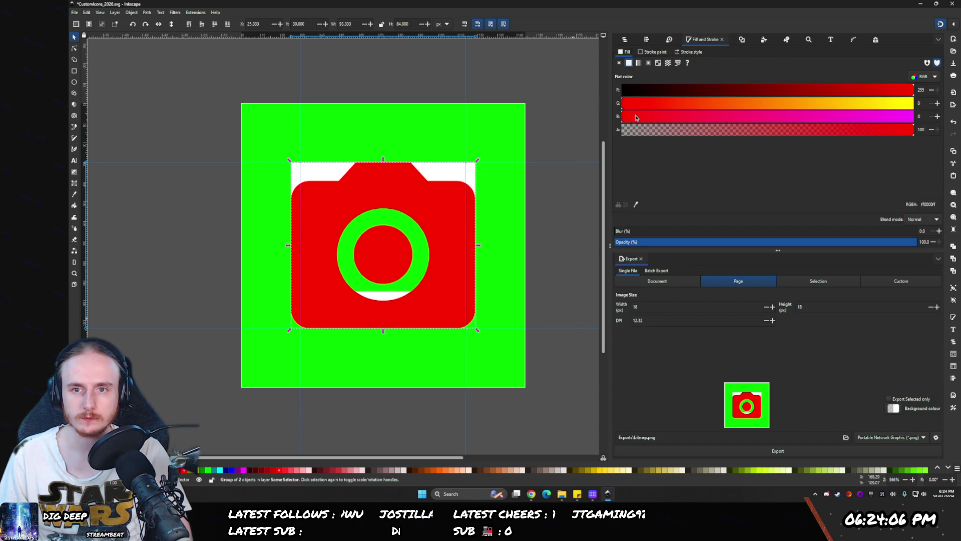
{"action": "left_click_drag", "start_coordinate": [682, 108], "coordinate": [914, 103]}
{"action": "left_click", "coordinate": [924, 76]}
{"action": "left_click", "coordinate": [923, 61]}
{"action": "left_click_drag", "start_coordinate": [857, 124], "coordinate": [919, 126]}
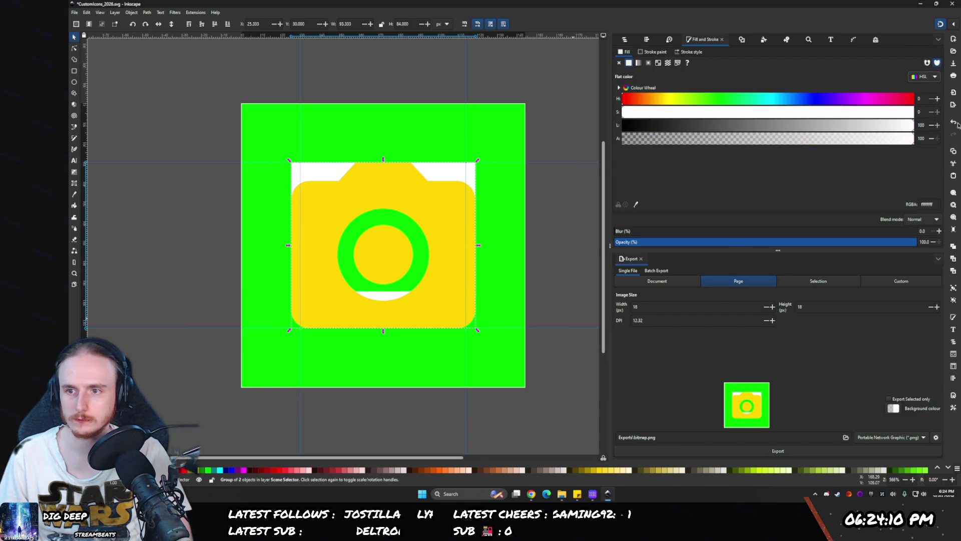
{"action": "left_click", "coordinate": [625, 40]}
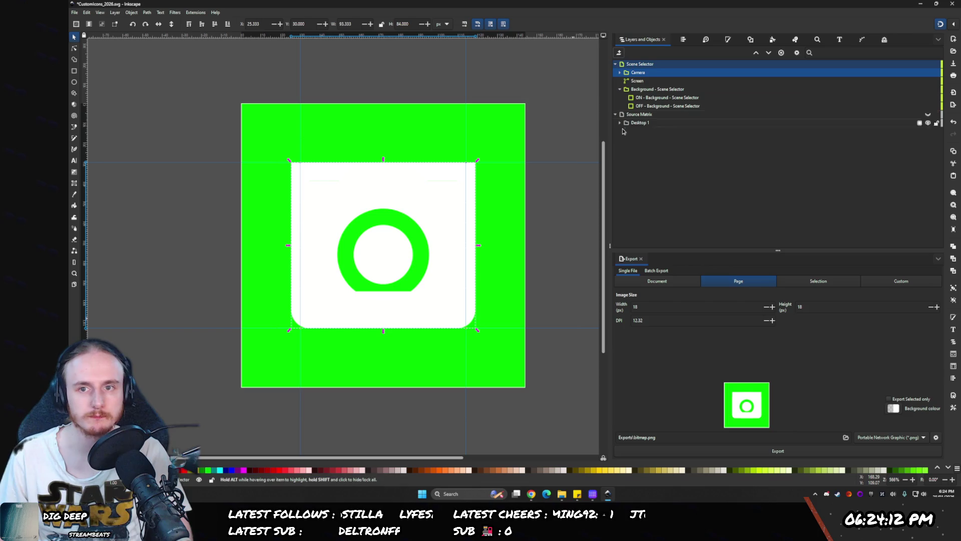
{"action": "left_click", "coordinate": [927, 73]}
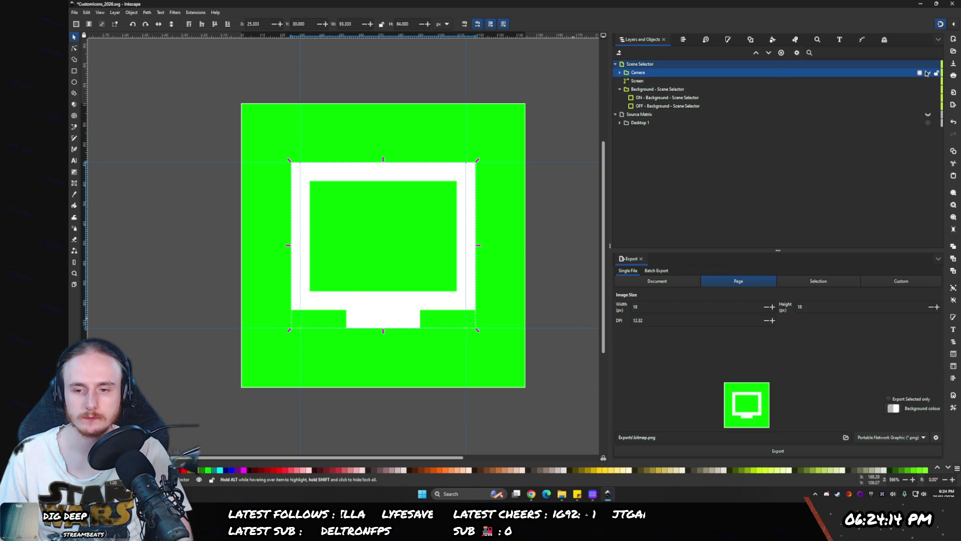
{"action": "left_click", "coordinate": [562, 494]}
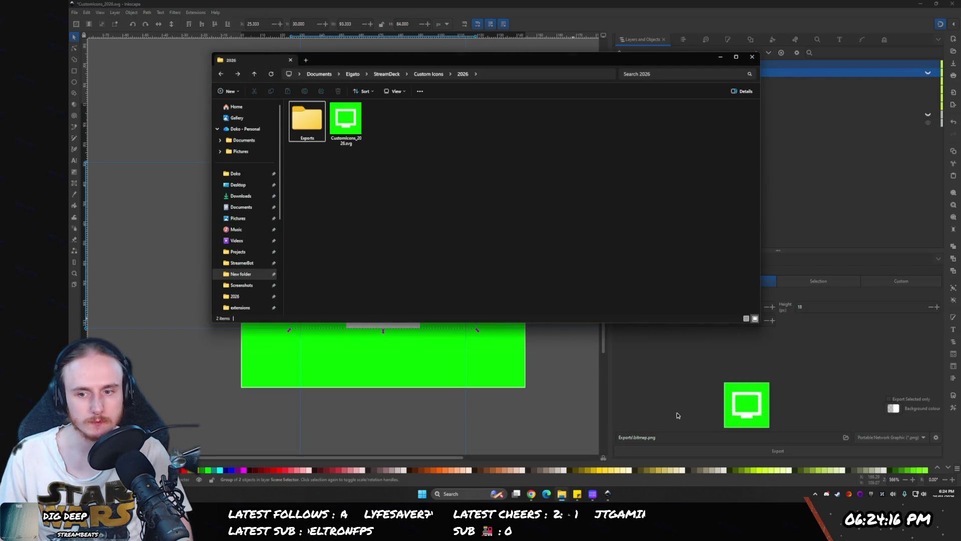
- Create and open a 'Scene Selector' folder inside the 2026 Exports folder
{"action": "left_click", "coordinate": [562, 494]}
{"action": "left_click", "coordinate": [562, 494]}
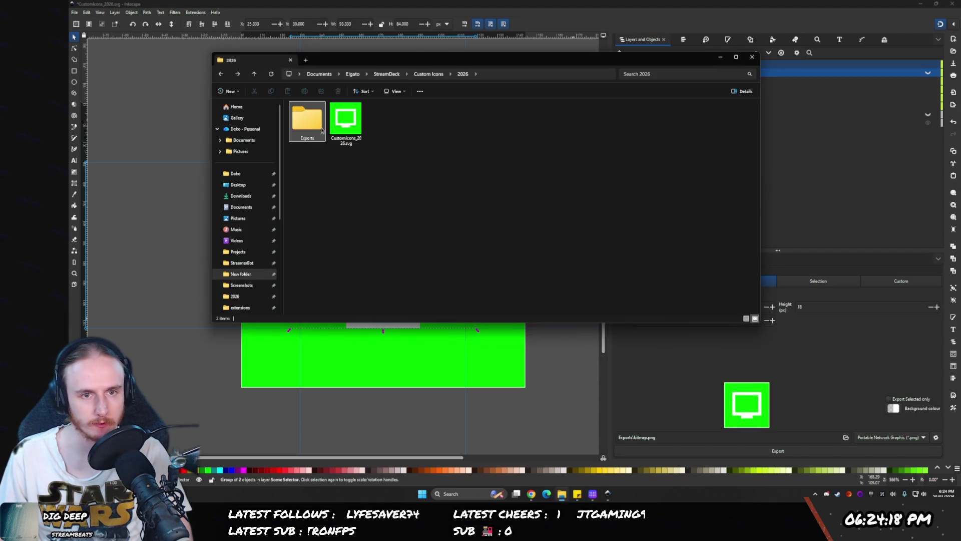
{"action": "double_click", "coordinate": [307, 120]}
{"action": "key", "text": "ctrl+shift+n"}
{"action": "type", "text": "Sc"}
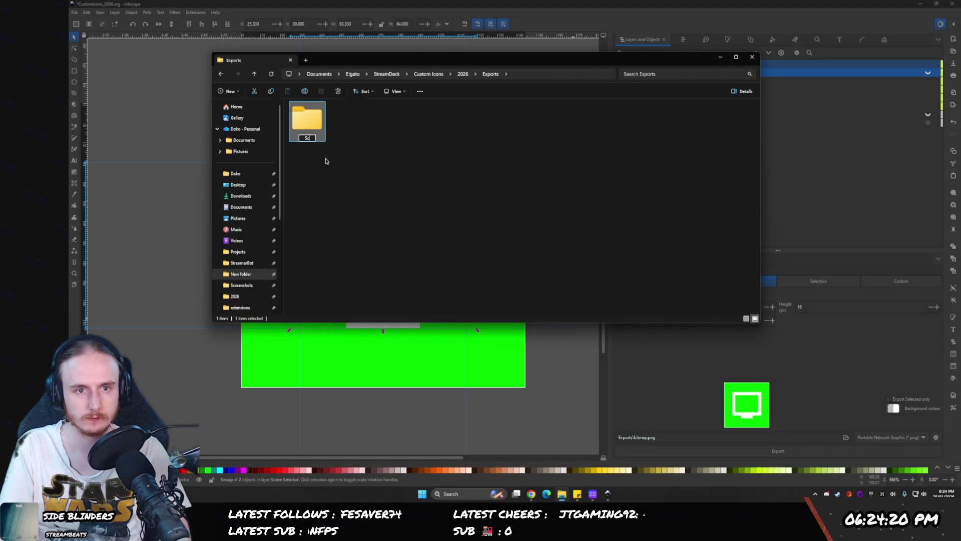
{"action": "type", "text": "ene Selector"}
{"action": "key", "text": "Return"}
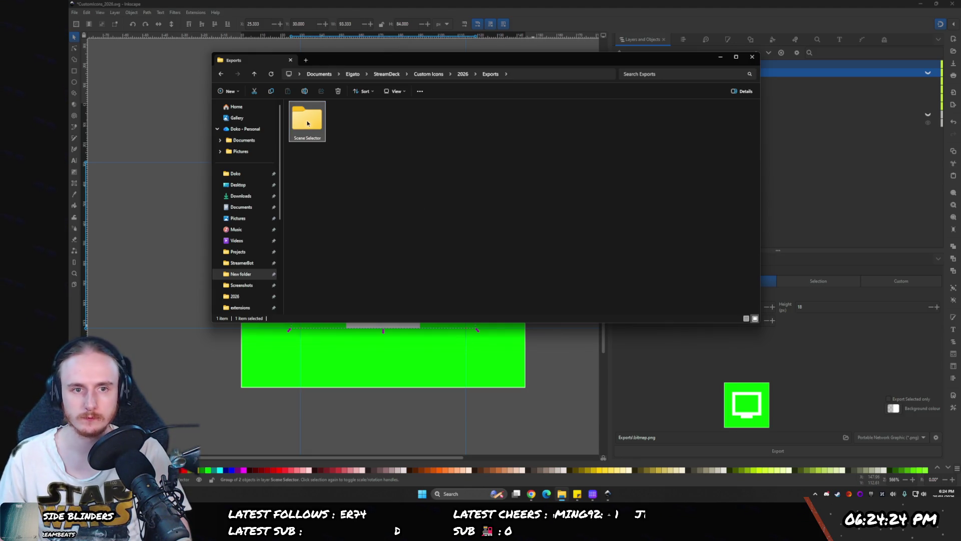
{"action": "double_click", "coordinate": [307, 123]}
{"action": "left_click", "coordinate": [642, 437]}
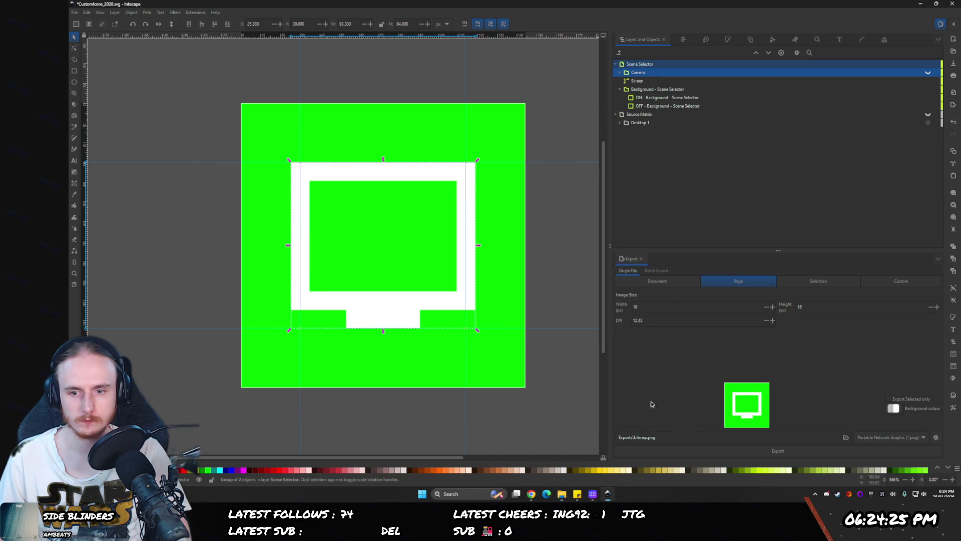
- Select the placeholder export file name and browse into the Scene Selector folder in the save dialog
{"action": "double_click", "coordinate": [642, 436]}
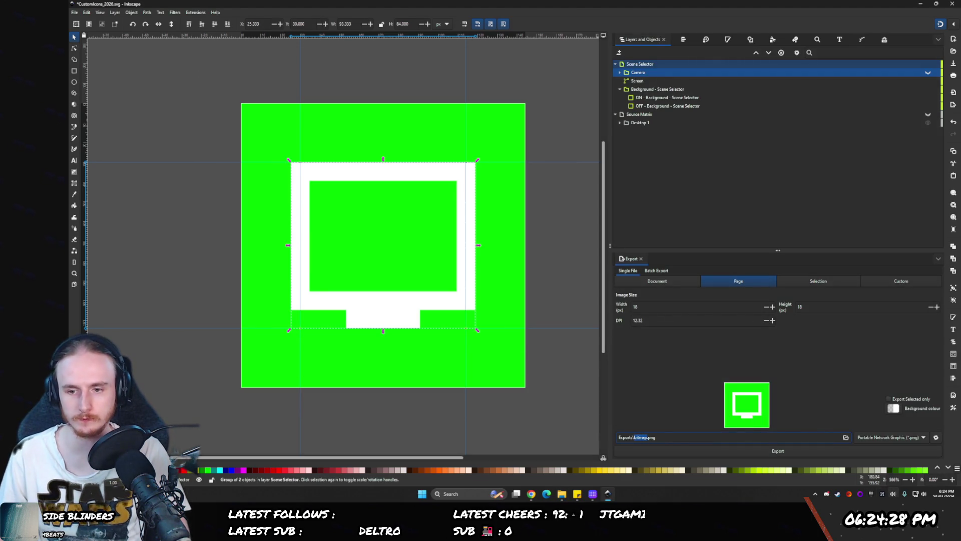
{"action": "left_click", "coordinate": [846, 437]}
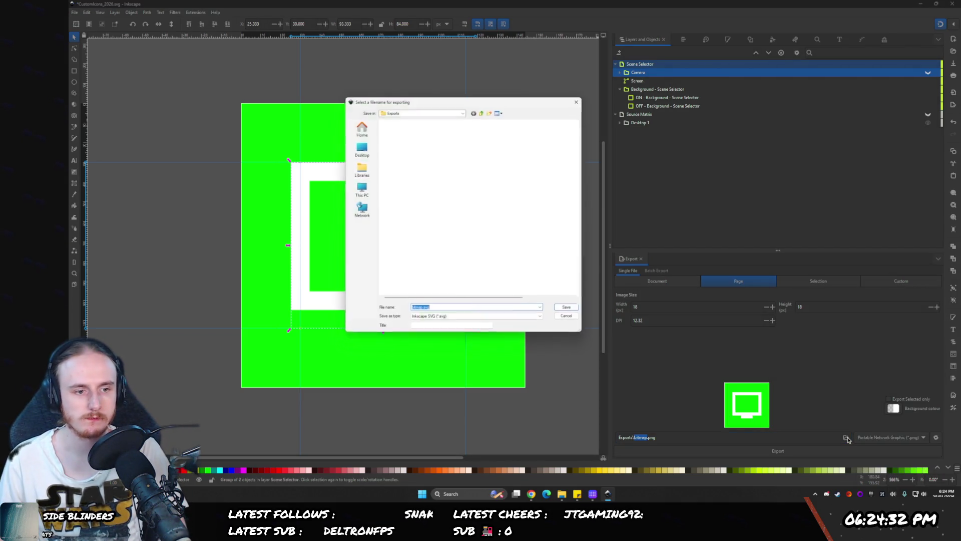
{"action": "double_click", "coordinate": [383, 128]}
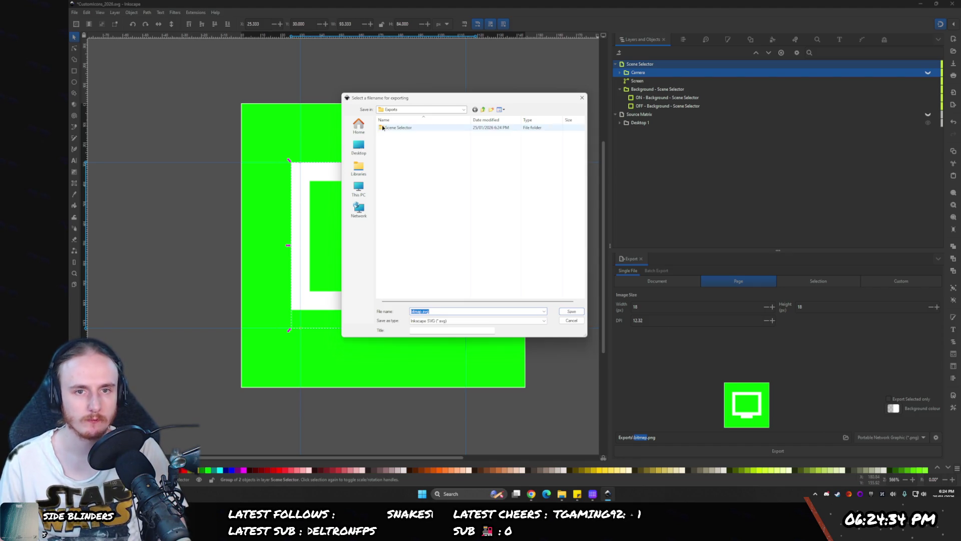
{"action": "left_click", "coordinate": [529, 495]}
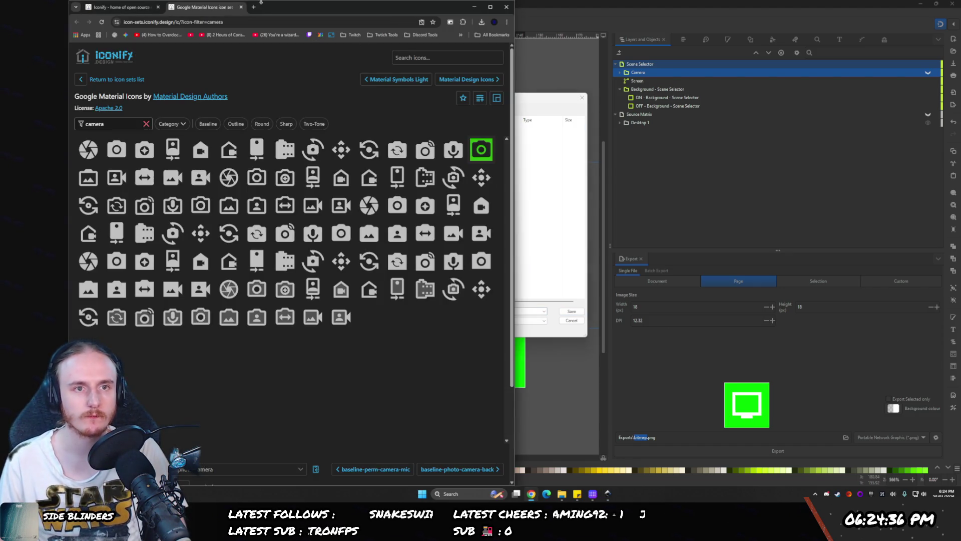
- Search 'what has a smaller file size, png or webp', read the answer, and close the tab
{"action": "left_click", "coordinate": [253, 7]}
{"action": "type", "text": "what has a"}
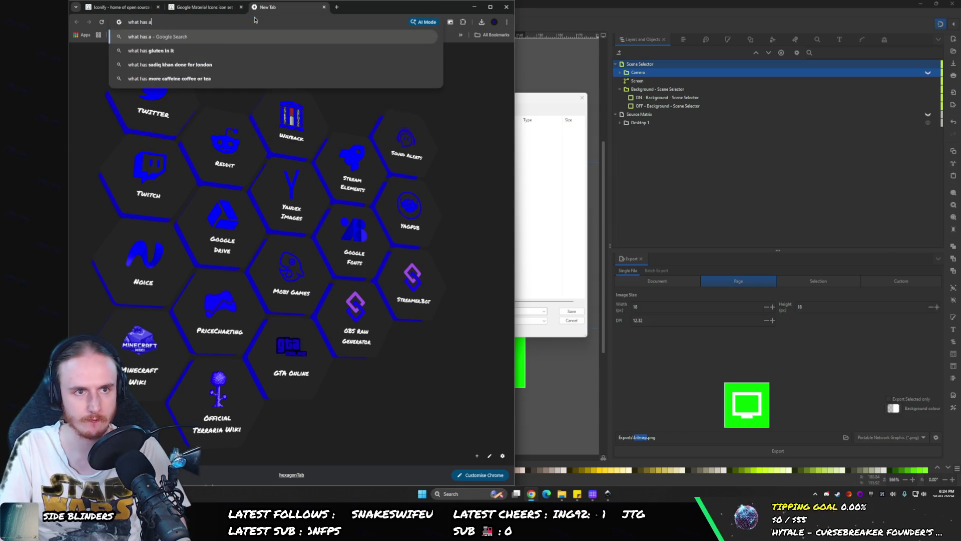
{"action": "type", "text": " smaller file siz"}
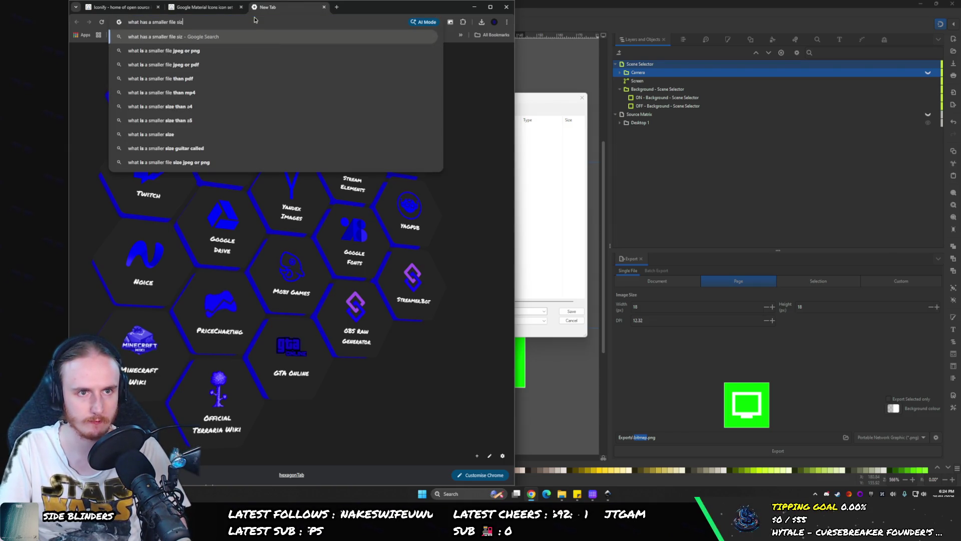
{"action": "type", "text": "e, png or "}
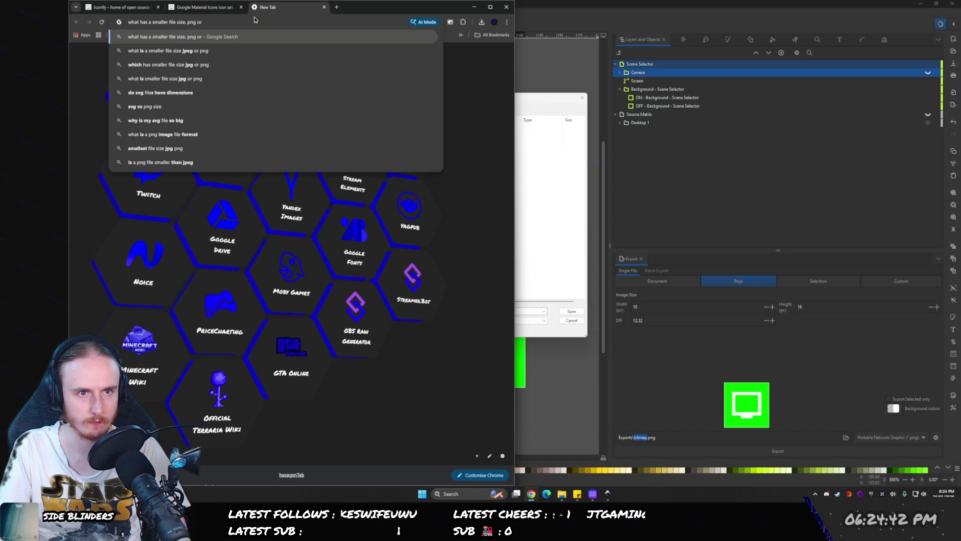
{"action": "type", "text": "eb"}
{"action": "key", "text": "BackSpace"}
{"action": "type", "text": "p"}
{"action": "key", "text": "Return"}
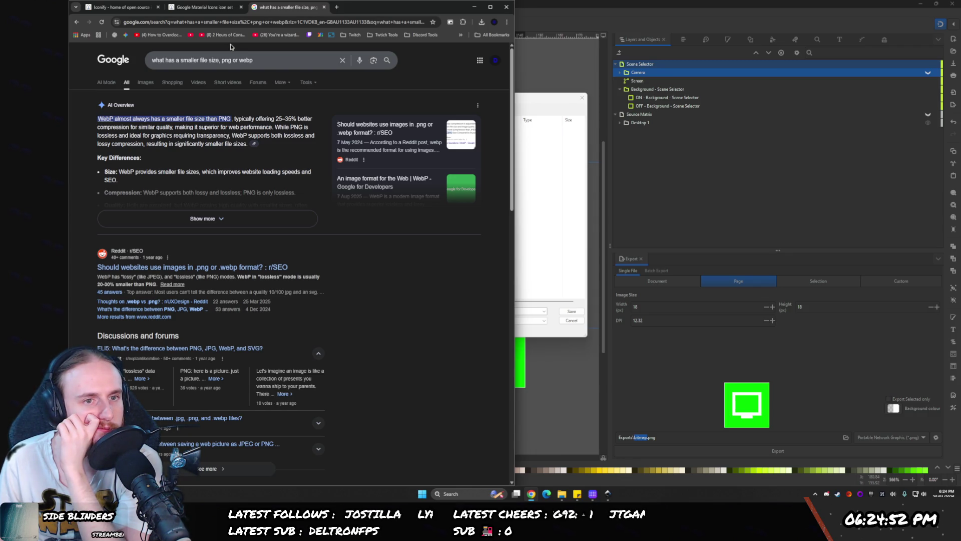
{"action": "key", "text": "ctrl+w"}
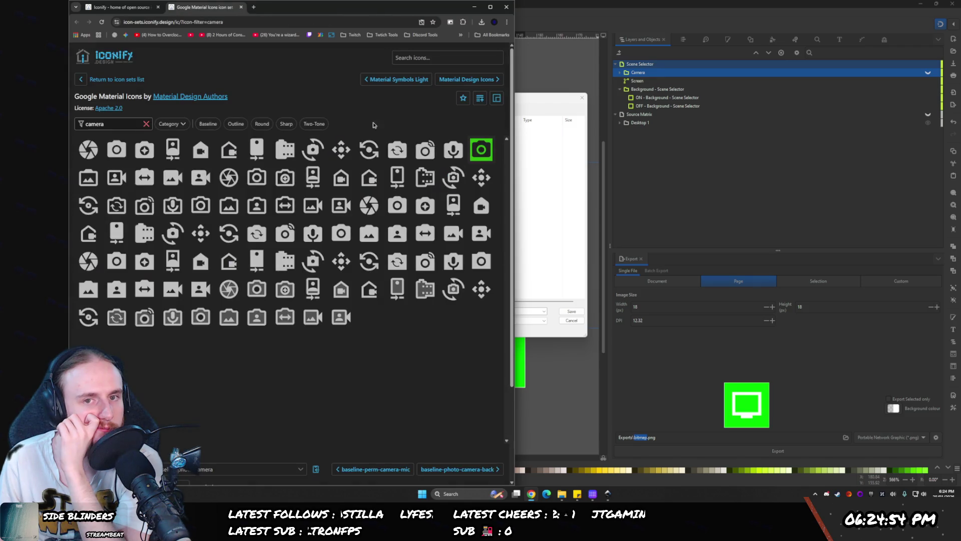
{"action": "left_click_drag", "start_coordinate": [539, 92], "coordinate": [637, 93]}
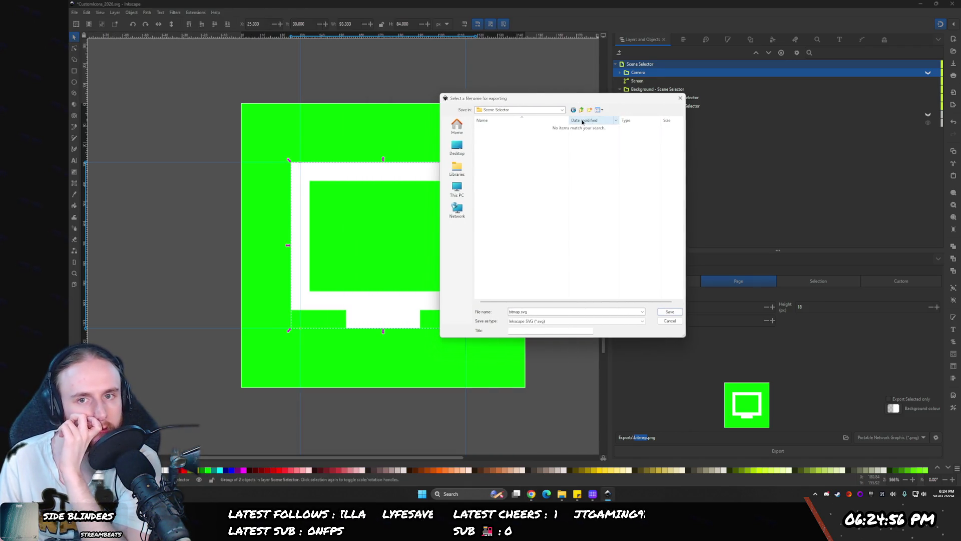
- Set the export file type to WebP, name it Desktop - 1 - ON, and save the document
{"action": "left_click", "coordinate": [519, 320]}
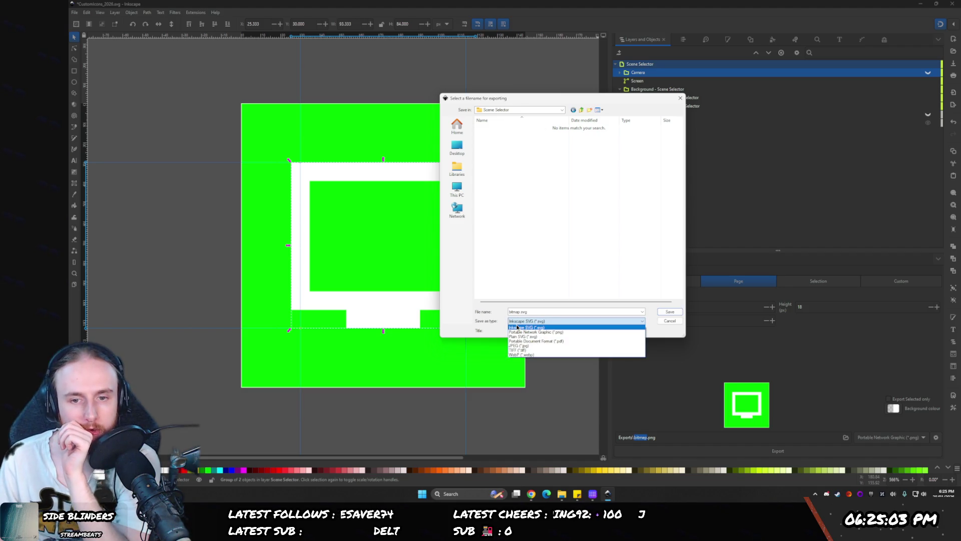
{"action": "left_click", "coordinate": [522, 354]}
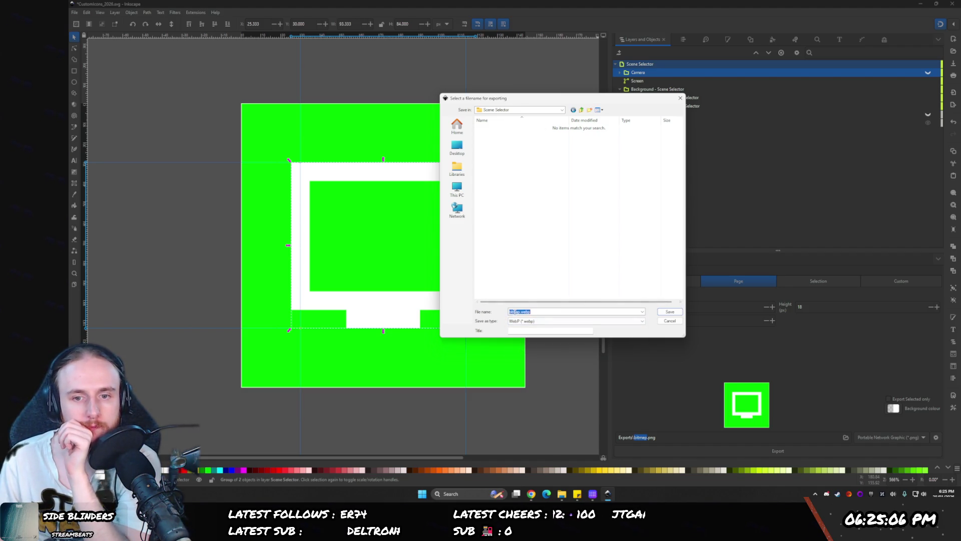
{"action": "type", "text": "Desktop"}
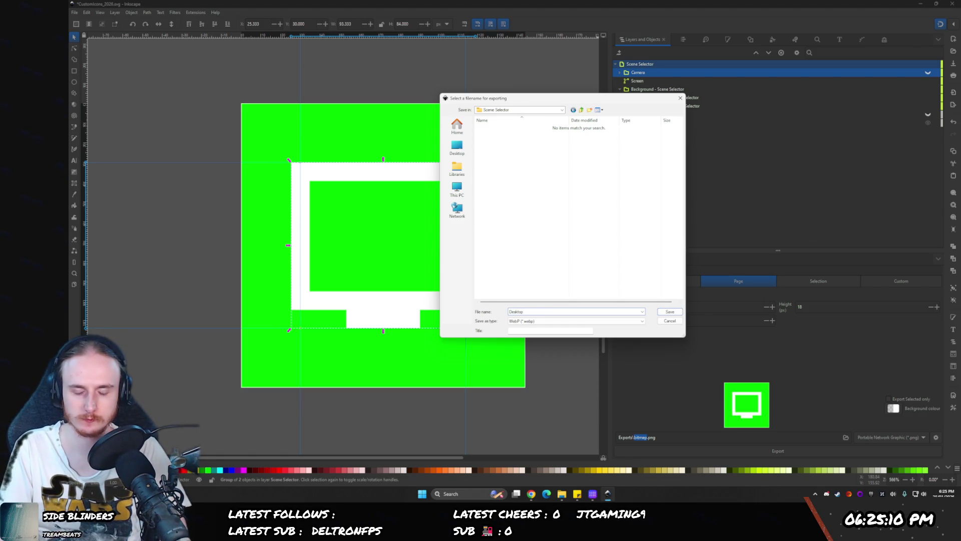
{"action": "type", "text": " - "}
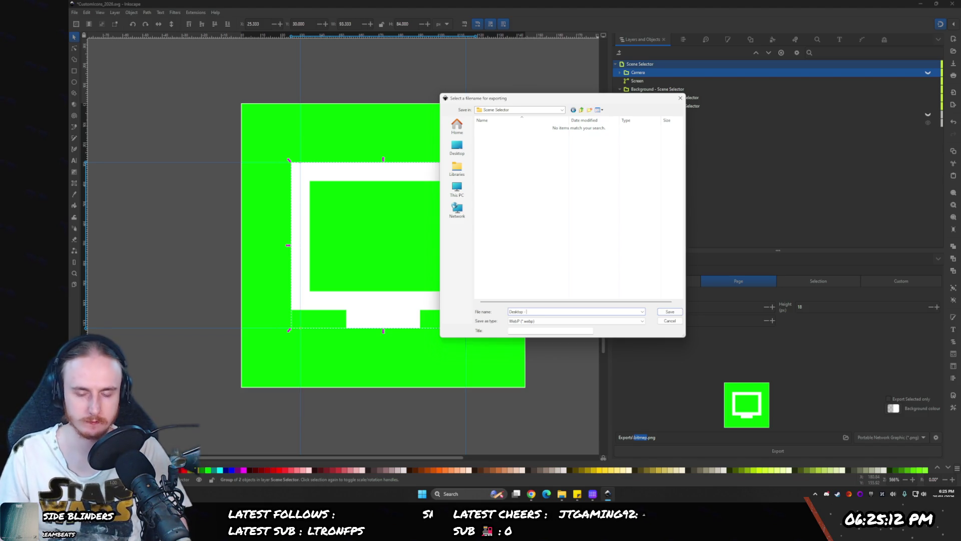
{"action": "type", "text": "1 - ON"}
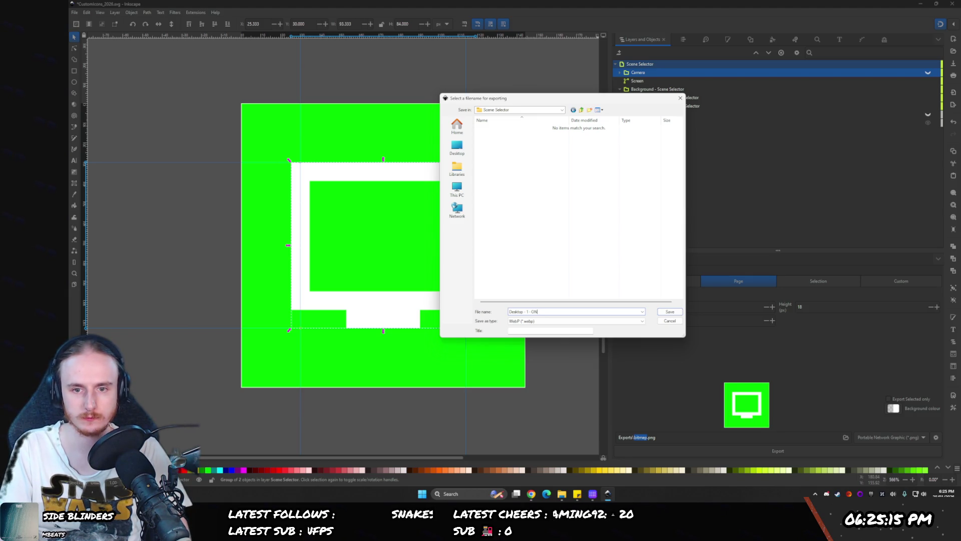
{"action": "key", "text": "Return"}
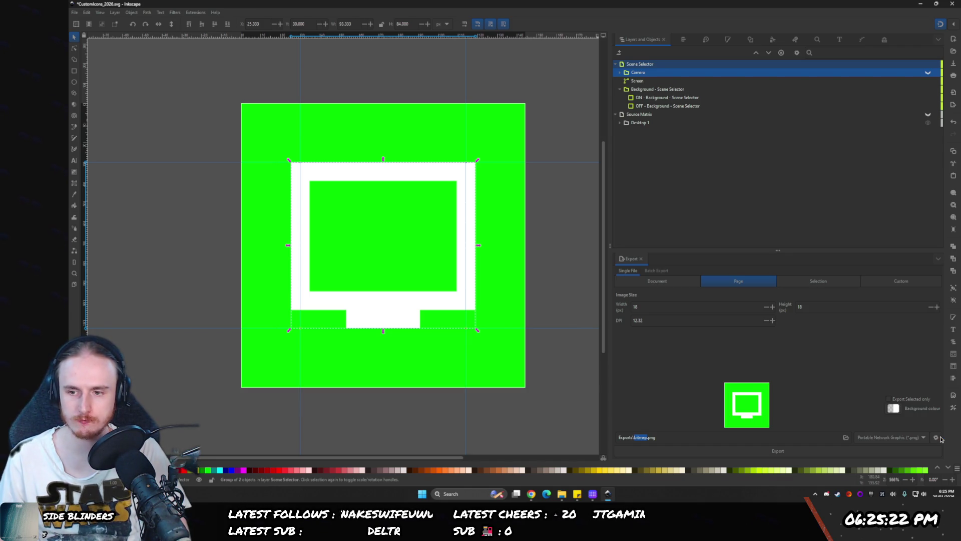
{"action": "key", "text": "ctrl+s"}
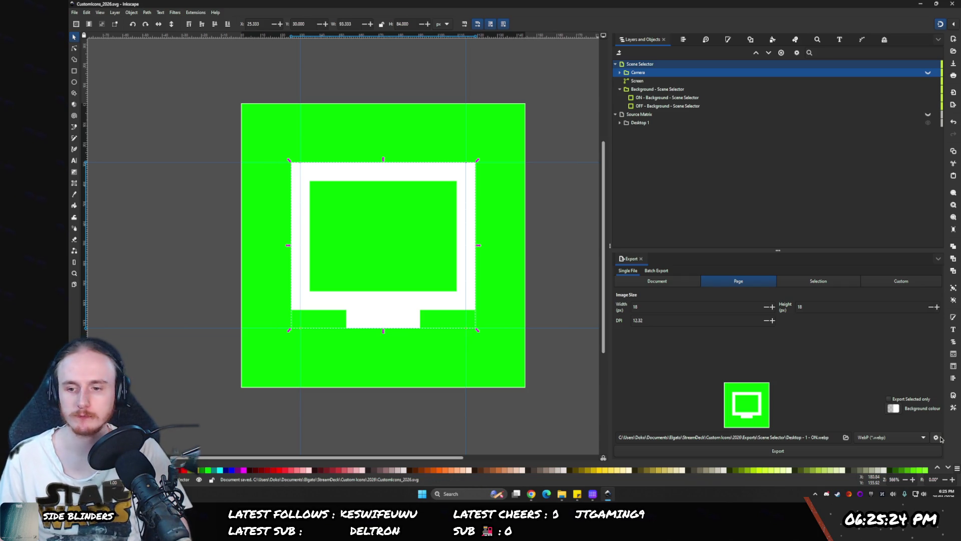
- Export Desktop - 1 - ON.webp as lossless WebP with encoding speed set to Best
{"action": "left_click", "coordinate": [936, 437]}
{"action": "key", "text": "Return"}
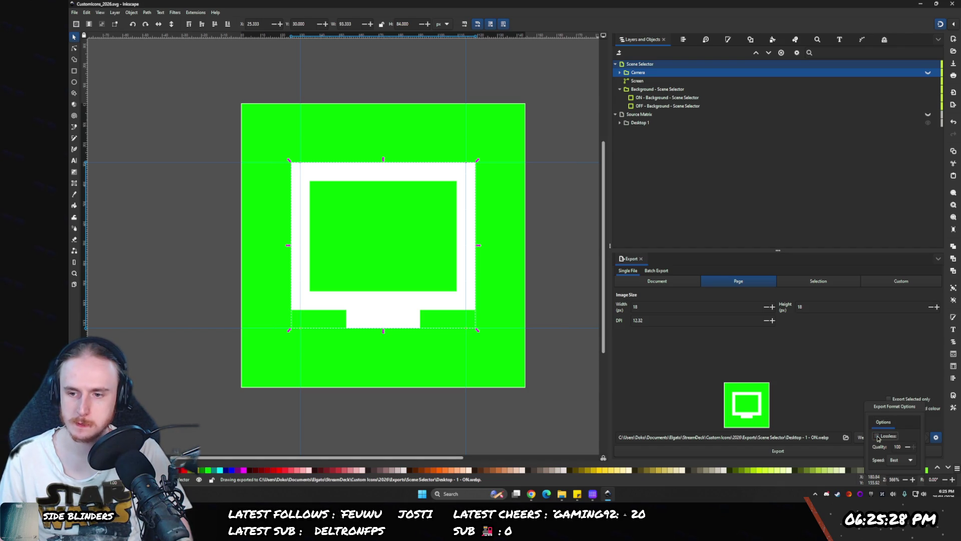
{"action": "left_click", "coordinate": [897, 460]}
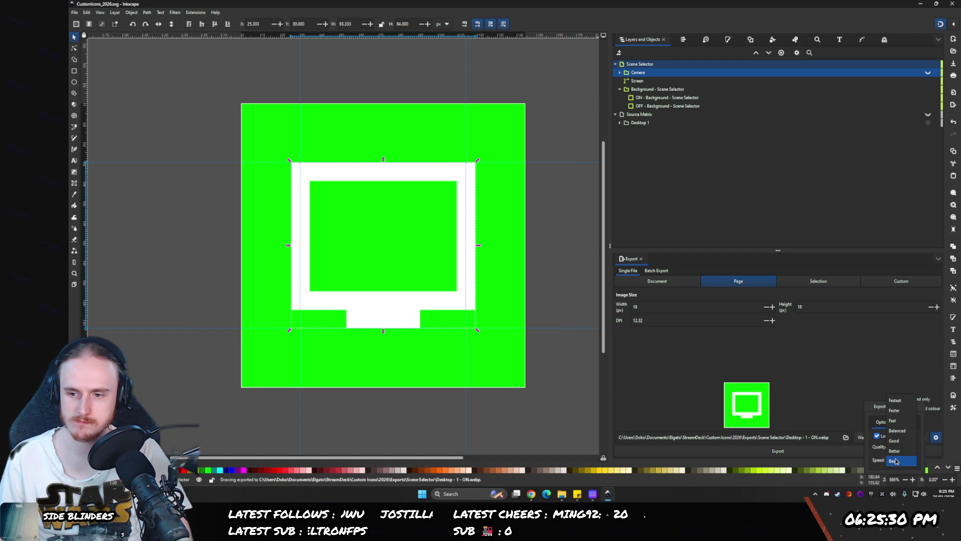
{"action": "left_click", "coordinate": [903, 461]}
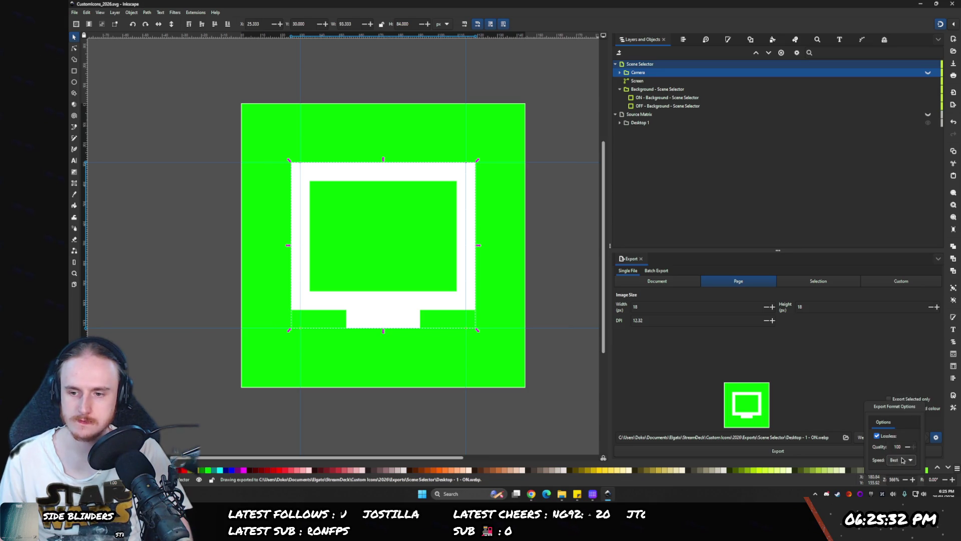
- Open the exported Desktop - 1 - ON.webp from Scene Selector in Photos to check it, then close it
{"action": "left_click", "coordinate": [562, 493]}
{"action": "left_click", "coordinate": [311, 115]}
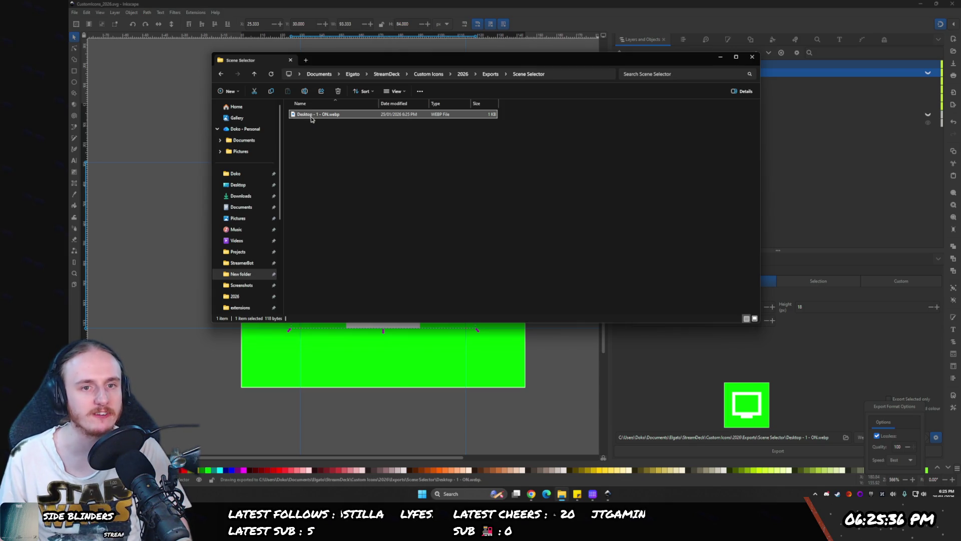
{"action": "double_click", "coordinate": [314, 119]}
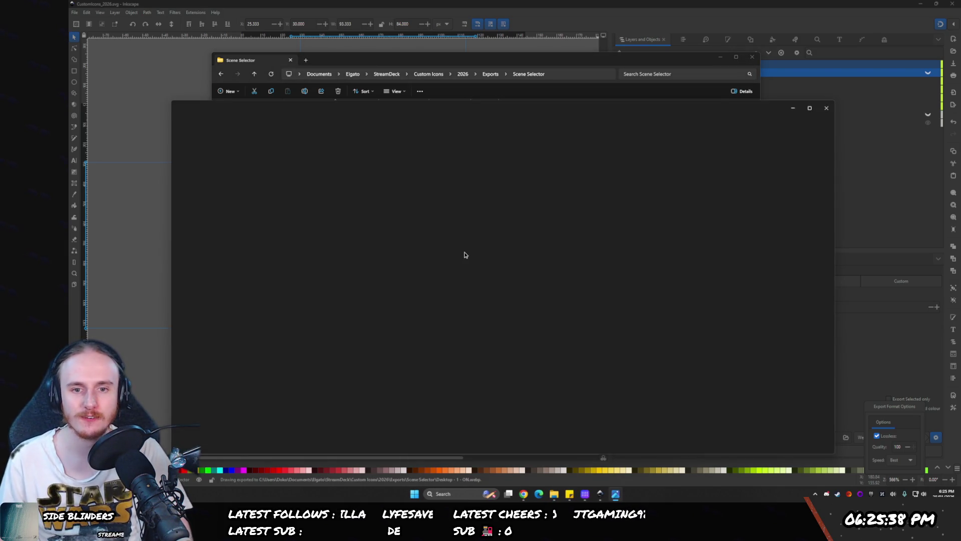
{"action": "scroll", "coordinate": [501, 280], "scroll_direction": "up", "scroll_amount": 2}
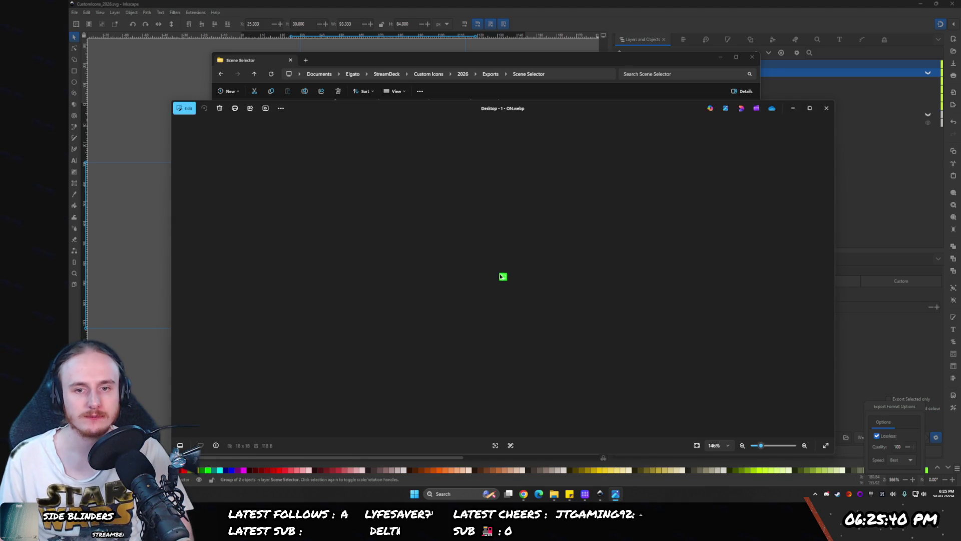
{"action": "left_click", "coordinate": [826, 109]}
{"action": "left_click", "coordinate": [800, 341]}
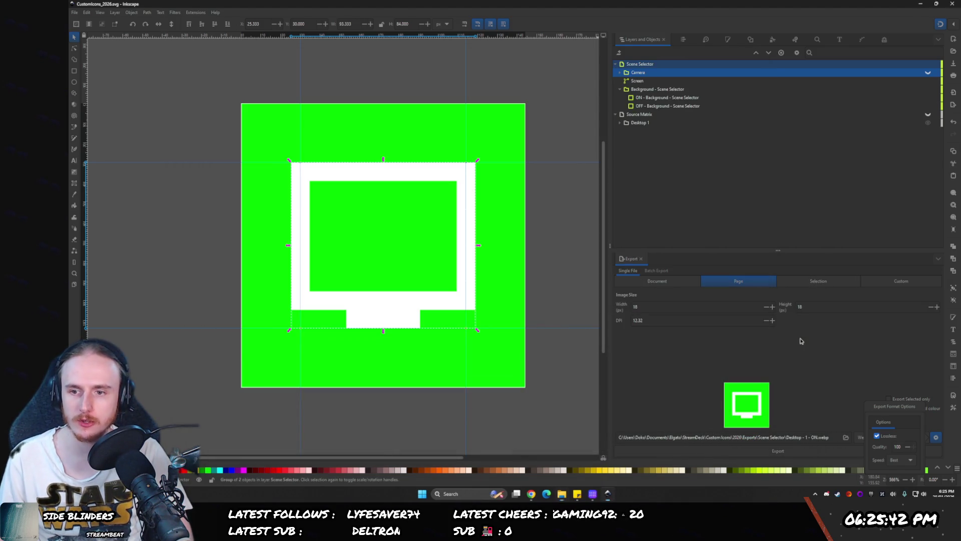
{"action": "left_click", "coordinate": [678, 309]}
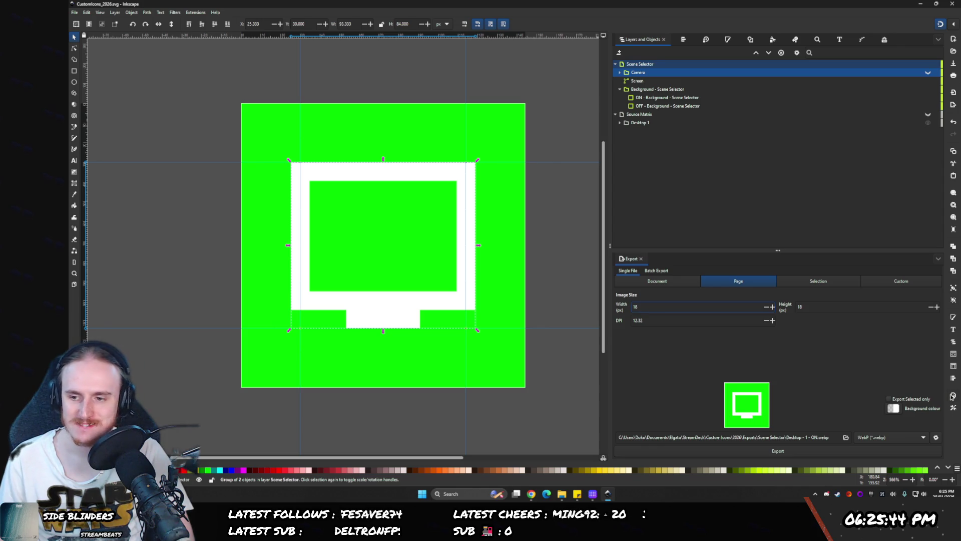
{"action": "left_click", "coordinate": [953, 396]}
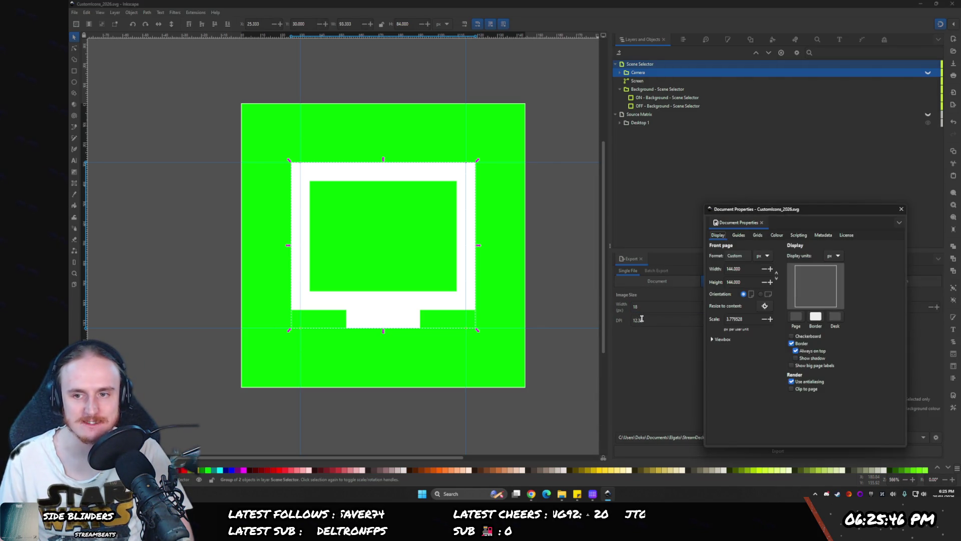
{"action": "left_click", "coordinate": [901, 209]}
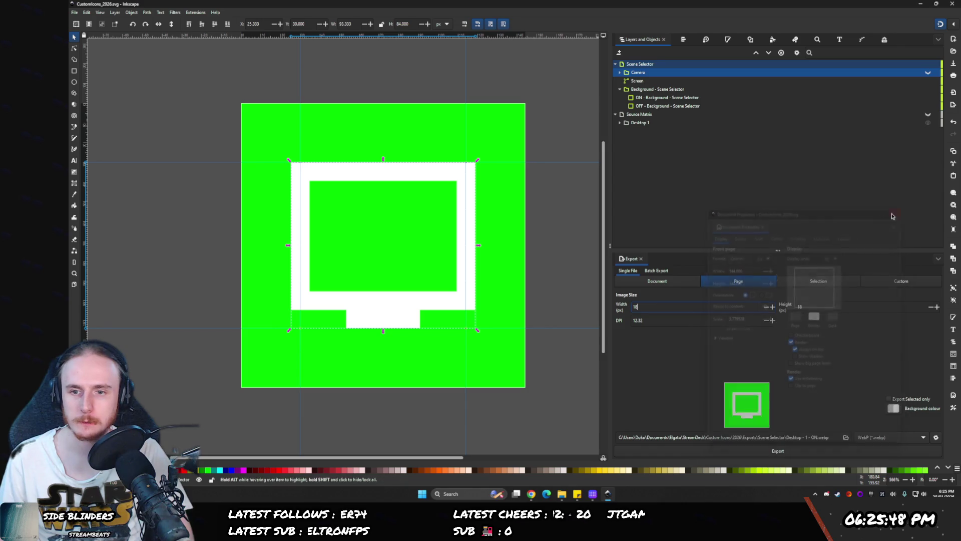
{"action": "key", "text": "BackSpace"}
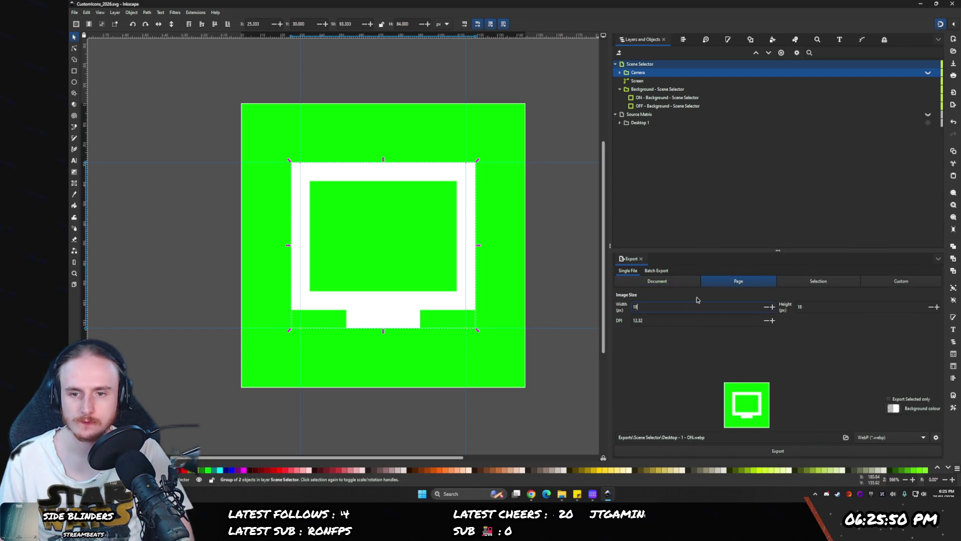
- Set the export size to 144 px and save the document
{"action": "type", "text": "44"}
{"action": "left_click", "coordinate": [665, 320]}
{"action": "key", "text": "ctrl+s"}
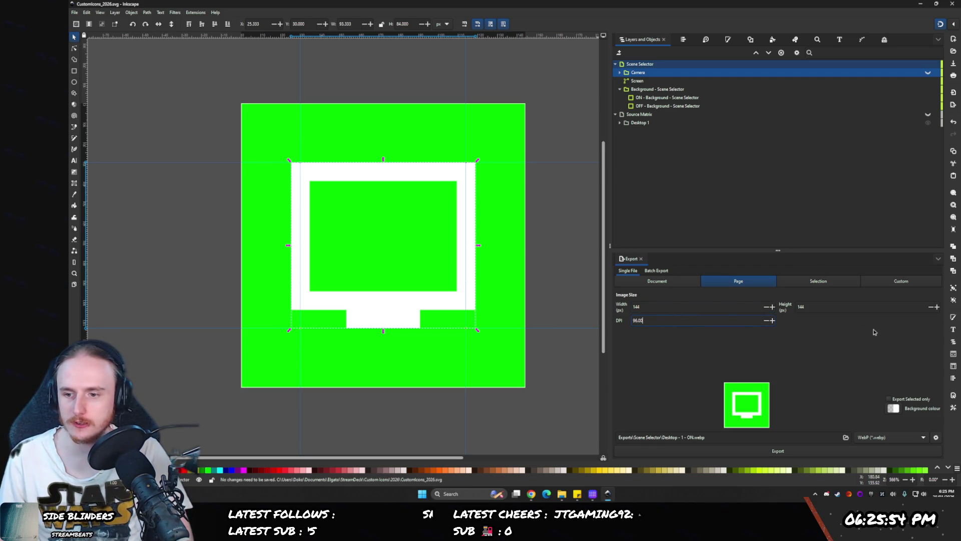
- Export over the existing Desktop - 1 - ON.webp, confirming the replacement, with the Page export area
{"action": "left_click", "coordinate": [805, 454]}
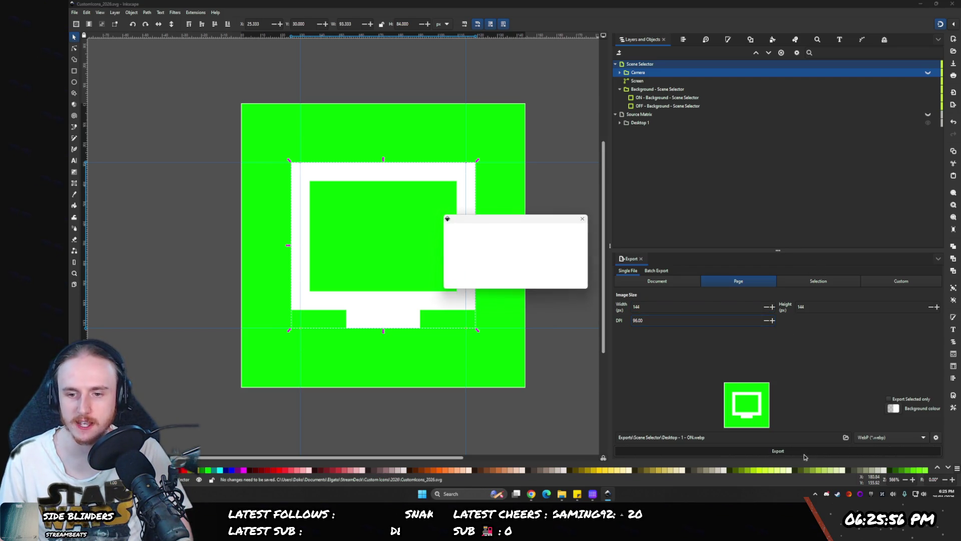
{"action": "left_click", "coordinate": [550, 283]}
{"action": "mouse_move", "coordinate": [560, 499]}
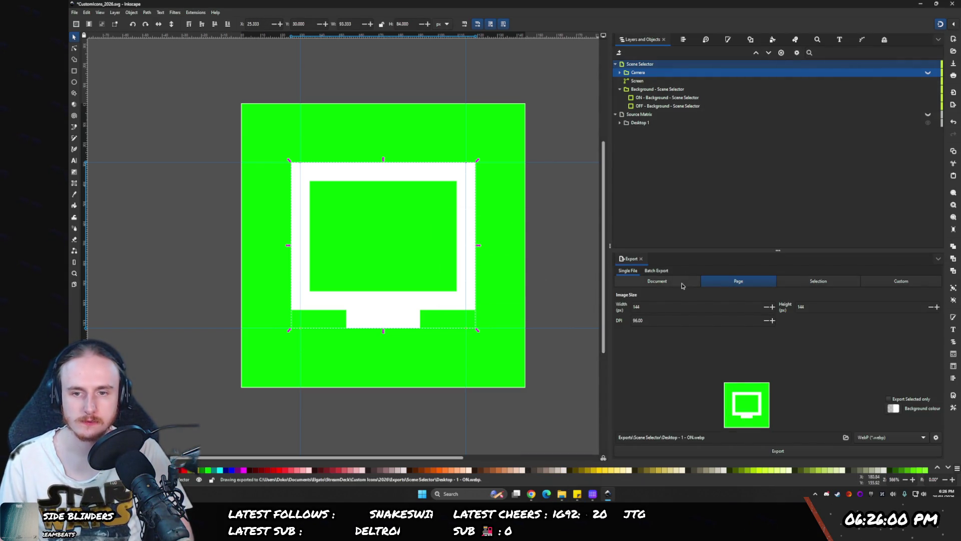
{"action": "left_click", "coordinate": [717, 281]}
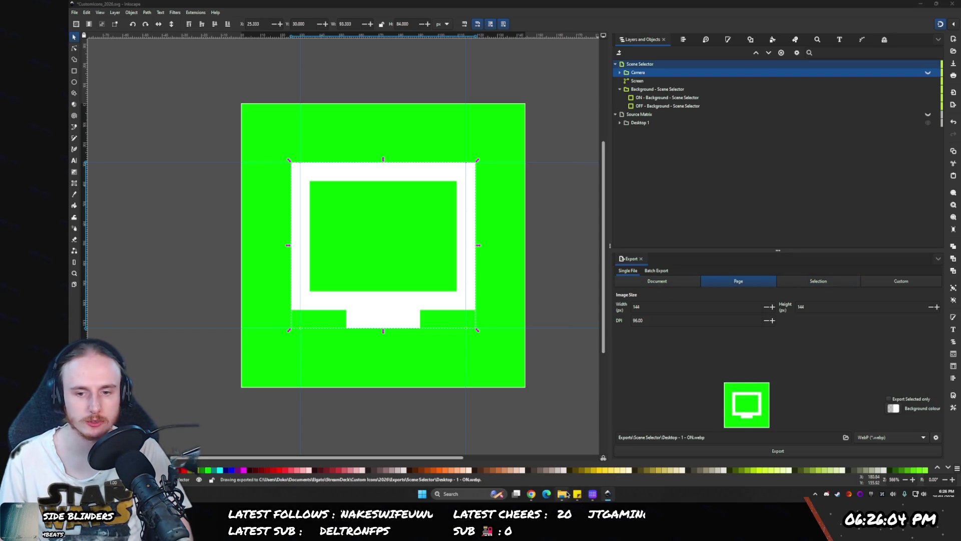
{"action": "left_click", "coordinate": [561, 493]}
- Preview the 144 × 144 Desktop - 1 - ON.webp in Photos, then return to Inkscape
{"action": "double_click", "coordinate": [330, 114]}
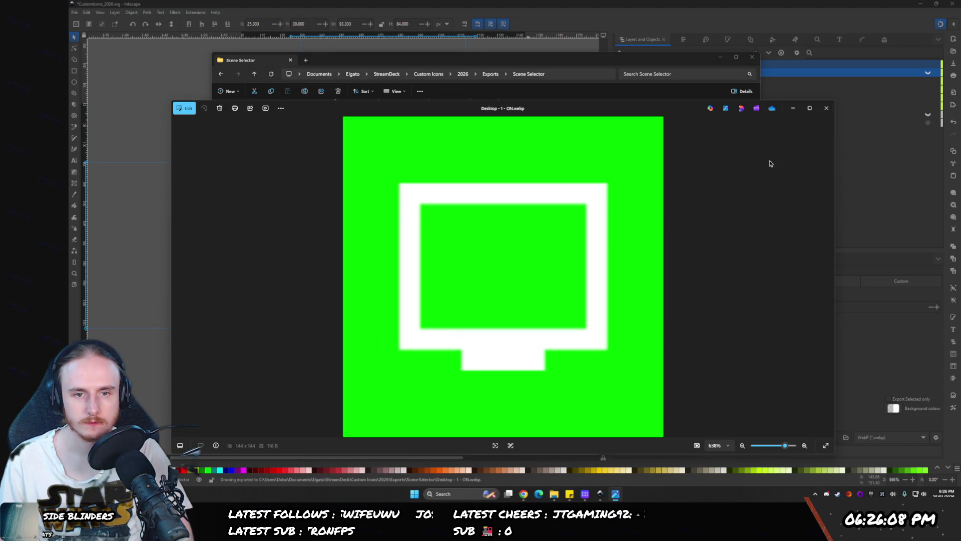
{"action": "left_click", "coordinate": [827, 108]}
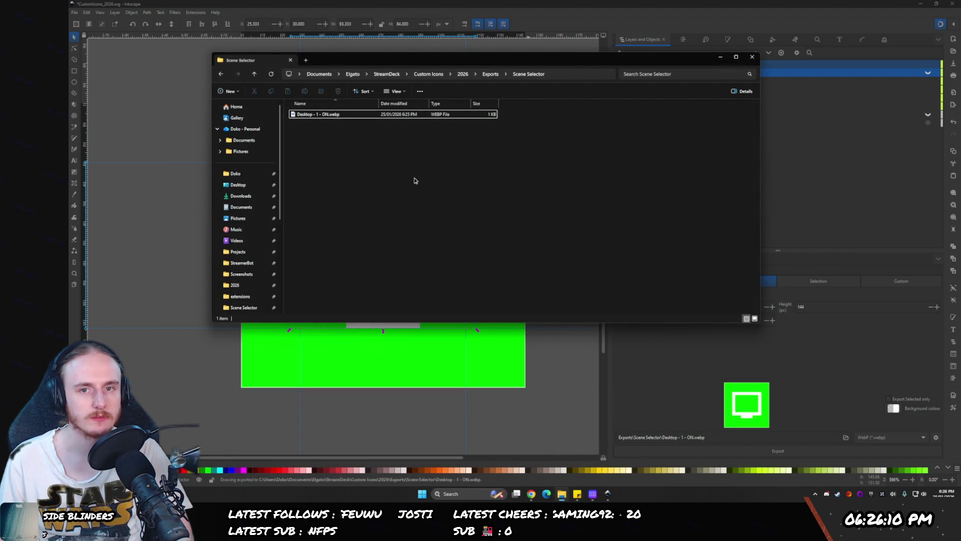
{"action": "left_click", "coordinate": [486, 368]}
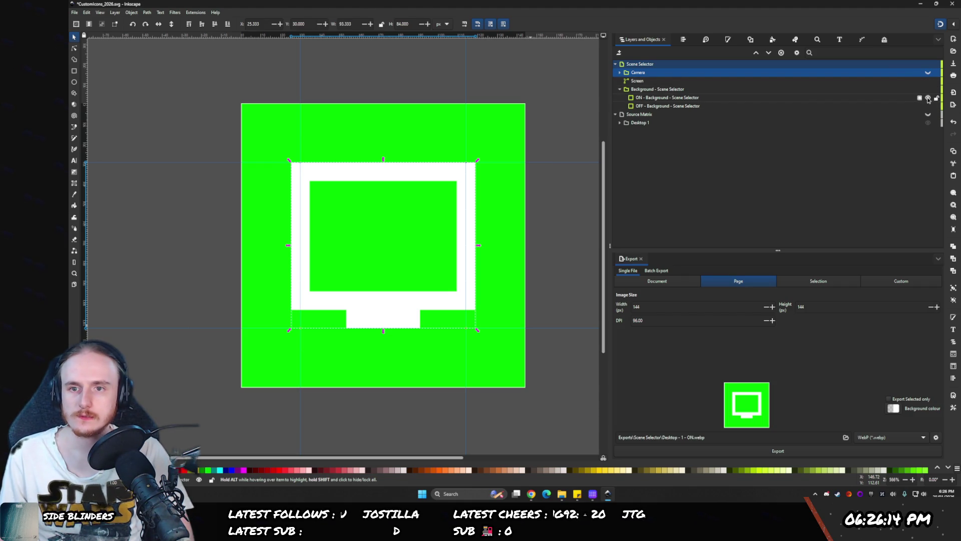
- Hide the ON-Background layer and set its highlight colour to green 00ff00ff in RGB
{"action": "left_click", "coordinate": [927, 98]}
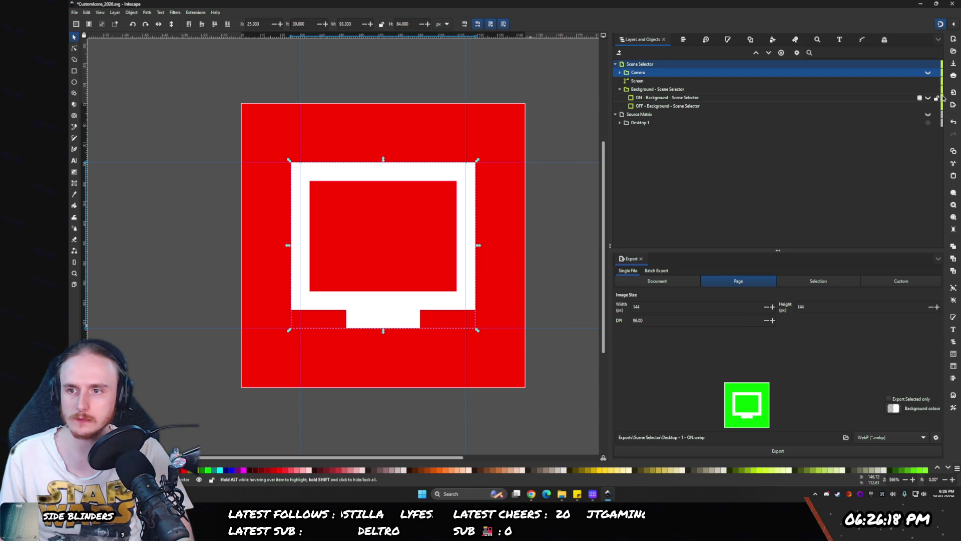
{"action": "left_click", "coordinate": [941, 98]}
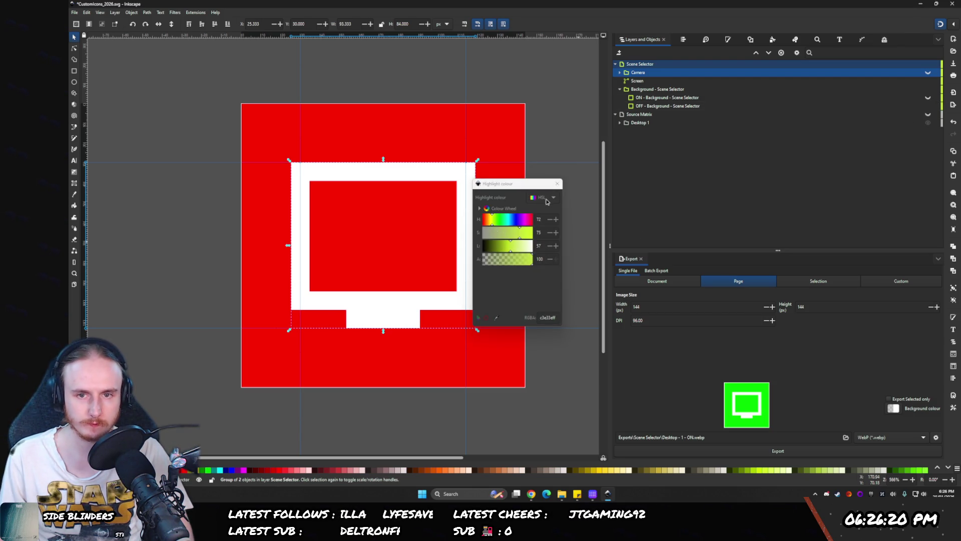
{"action": "left_click", "coordinate": [548, 197]}
{"action": "left_click", "coordinate": [541, 217]}
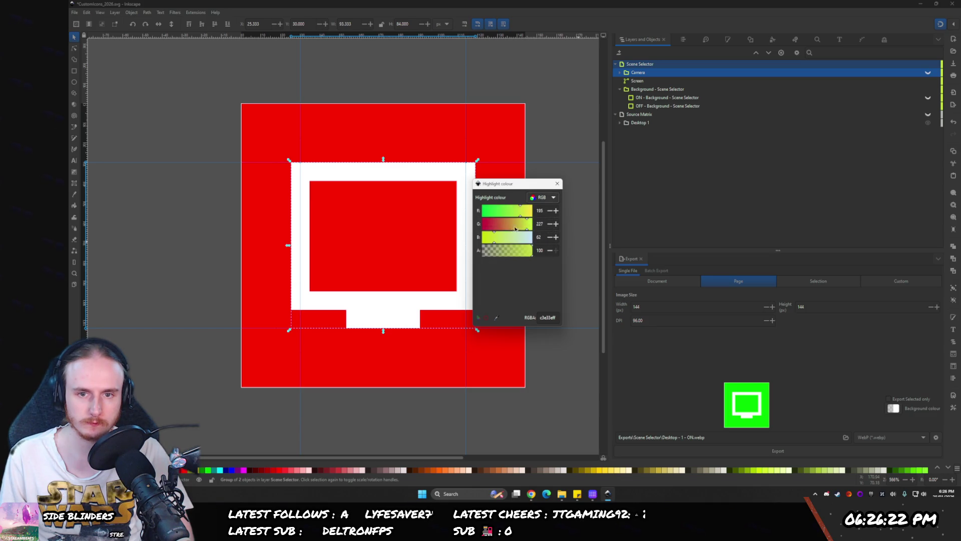
{"action": "mouse_move", "coordinate": [494, 210]}
{"action": "left_mouse_down"}
{"action": "mouse_move", "coordinate": [480, 210]}
{"action": "mouse_move", "coordinate": [534, 224]}
{"action": "mouse_move", "coordinate": [480, 237]}
{"action": "left_mouse_up"}
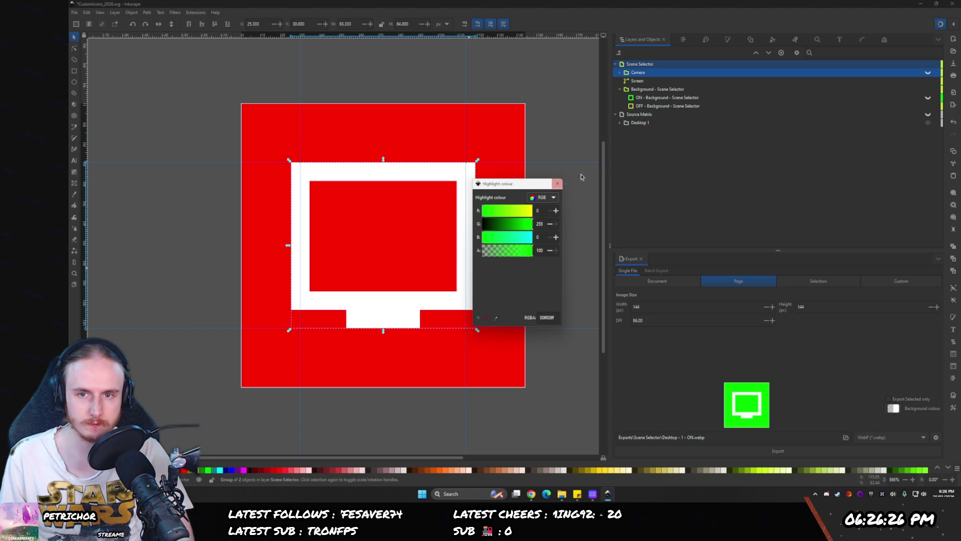
- Set the OFF-Background layer's highlight colour to red ff0000ff
{"action": "left_click", "coordinate": [630, 106]}
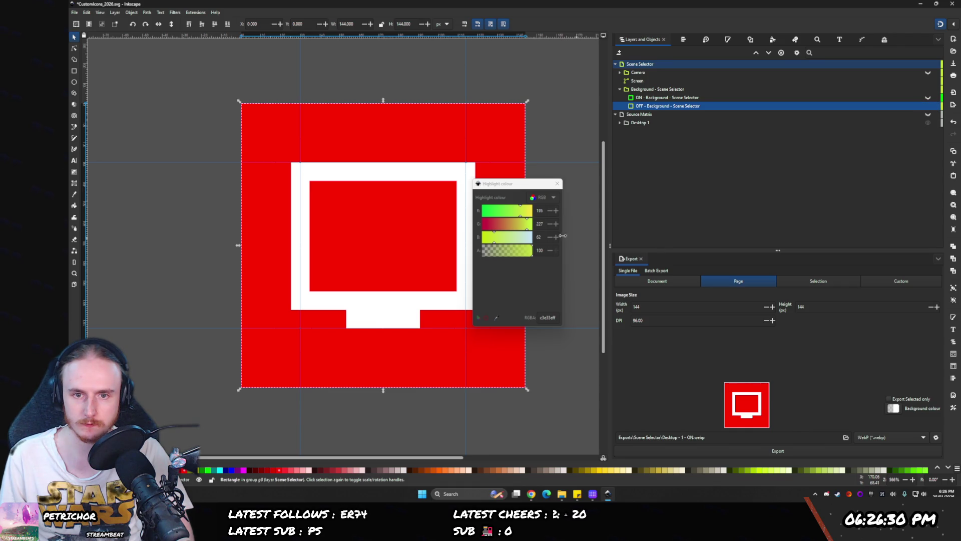
{"action": "left_click_drag", "start_coordinate": [486, 228], "coordinate": [468, 235]}
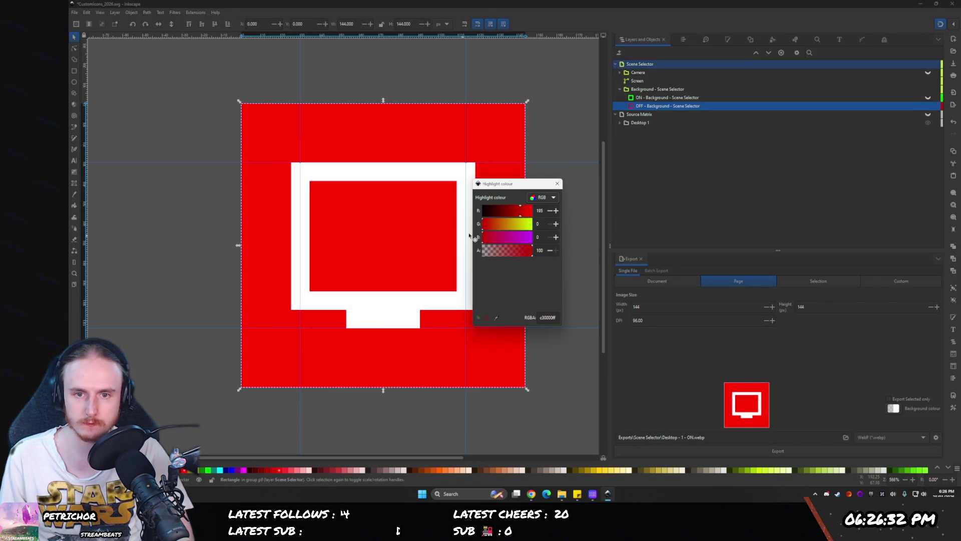
{"action": "left_click_drag", "start_coordinate": [520, 210], "coordinate": [633, 206]}
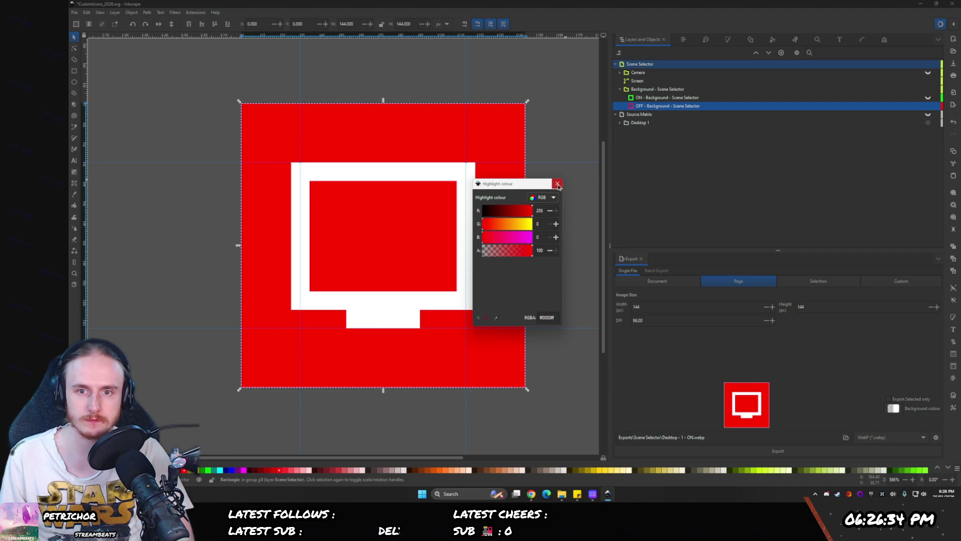
{"action": "left_click", "coordinate": [558, 185]}
{"action": "left_click", "coordinate": [621, 97]}
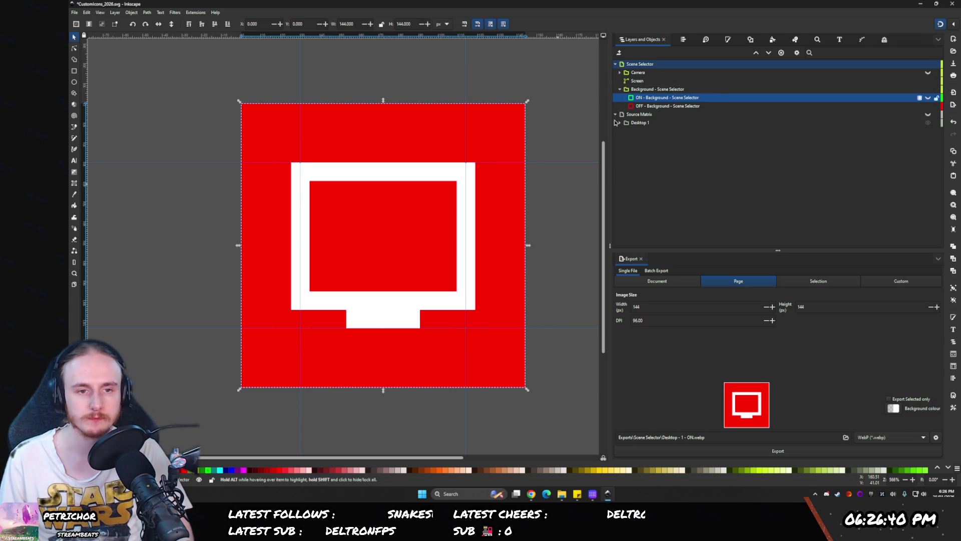
{"action": "left_click", "coordinate": [682, 438]}
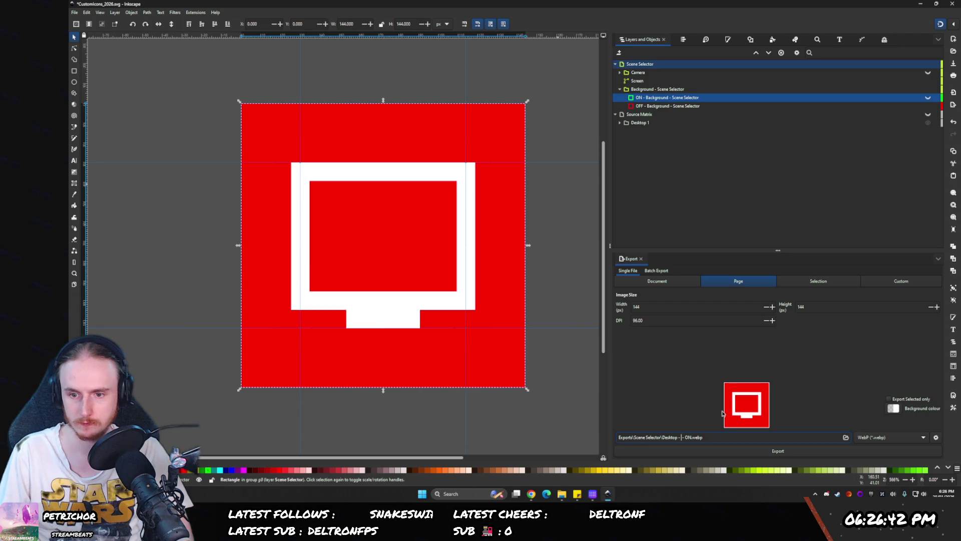
- Rename the export to Desktop - 0 - OFF.webp and export the red OFF icon
{"action": "type", "text": "0-"}
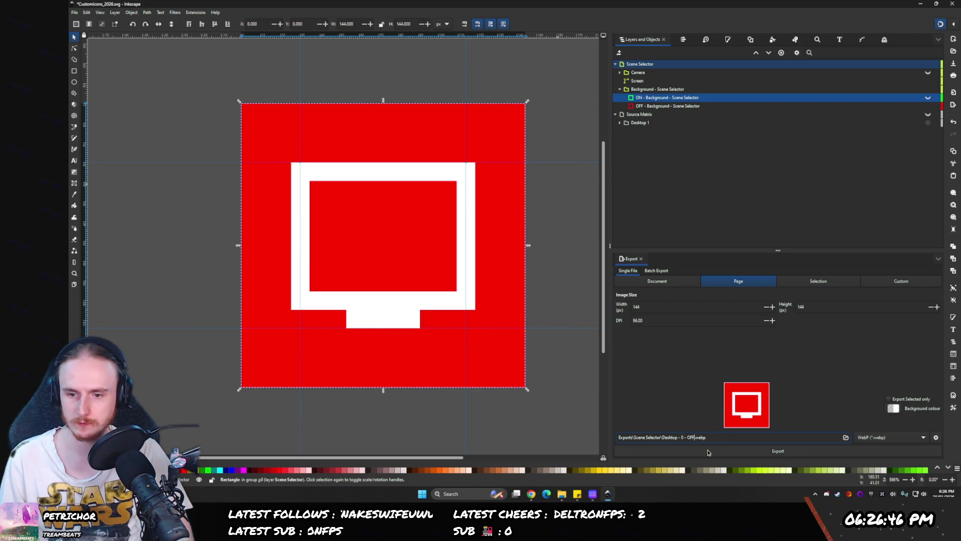
{"action": "left_click", "coordinate": [713, 450]}
{"action": "mouse_move", "coordinate": [562, 493]}
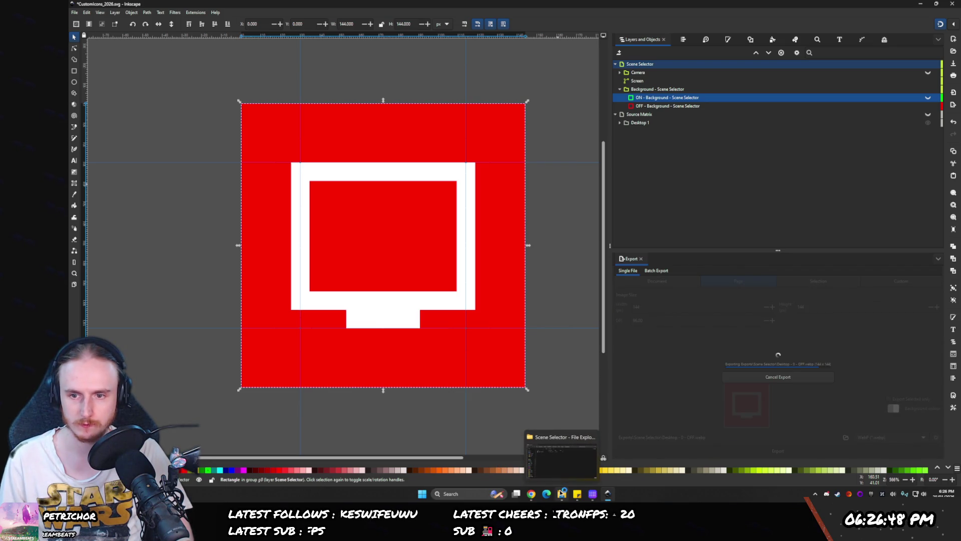
{"action": "left_click", "coordinate": [562, 495]}
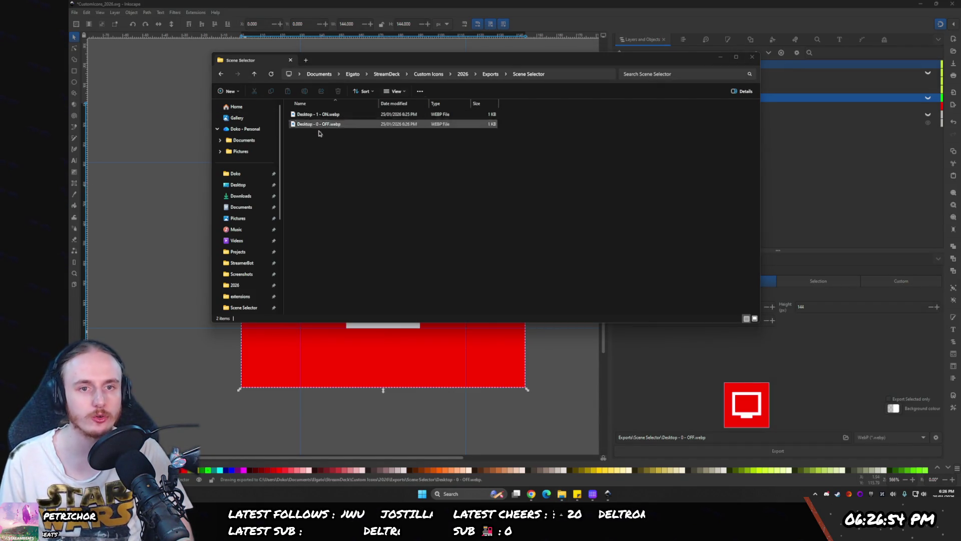
- Close the Icon Library, delete the stray Adobe key, and select the SC Gameplay key
{"action": "left_click", "coordinate": [594, 494]}
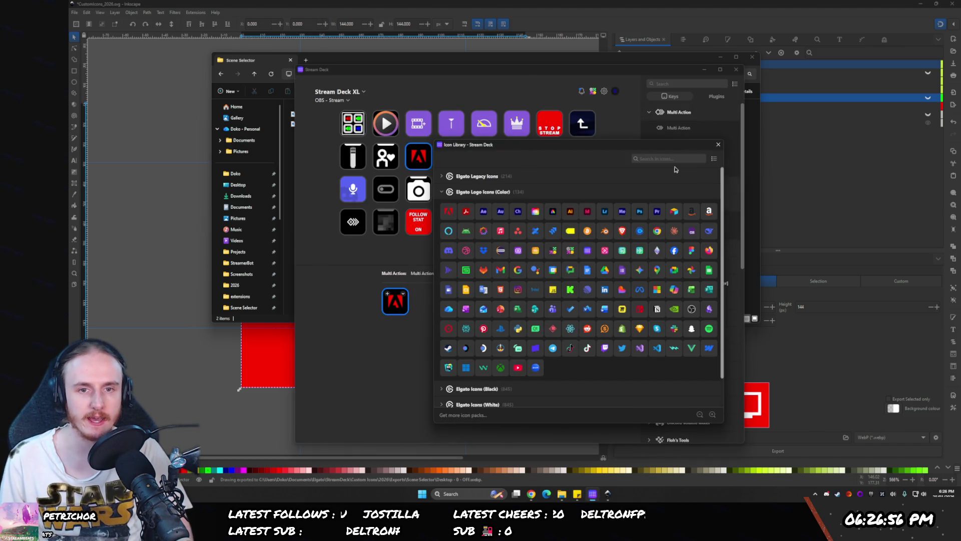
{"action": "left_click", "coordinate": [718, 145]}
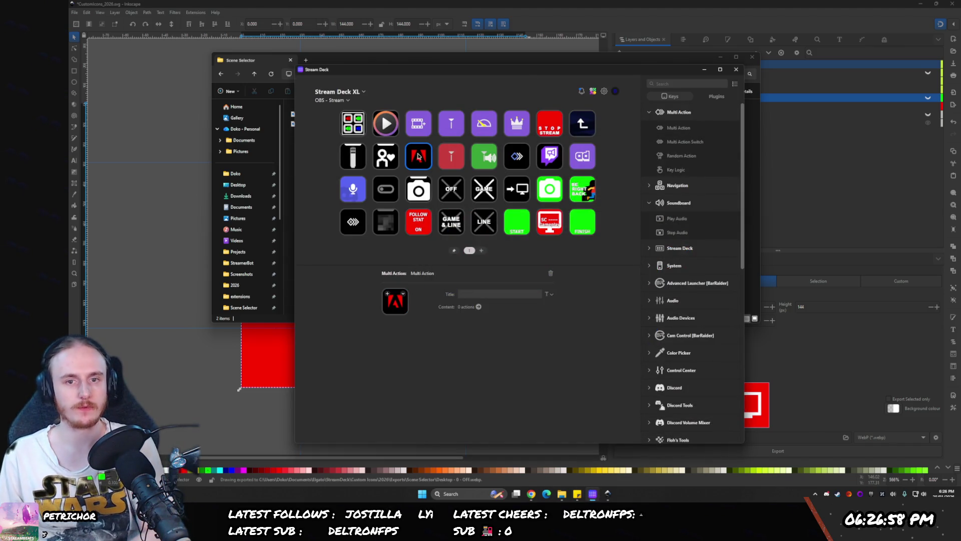
{"action": "key", "text": "Delete"}
{"action": "left_click", "coordinate": [526, 270]}
{"action": "left_click", "coordinate": [550, 222]}
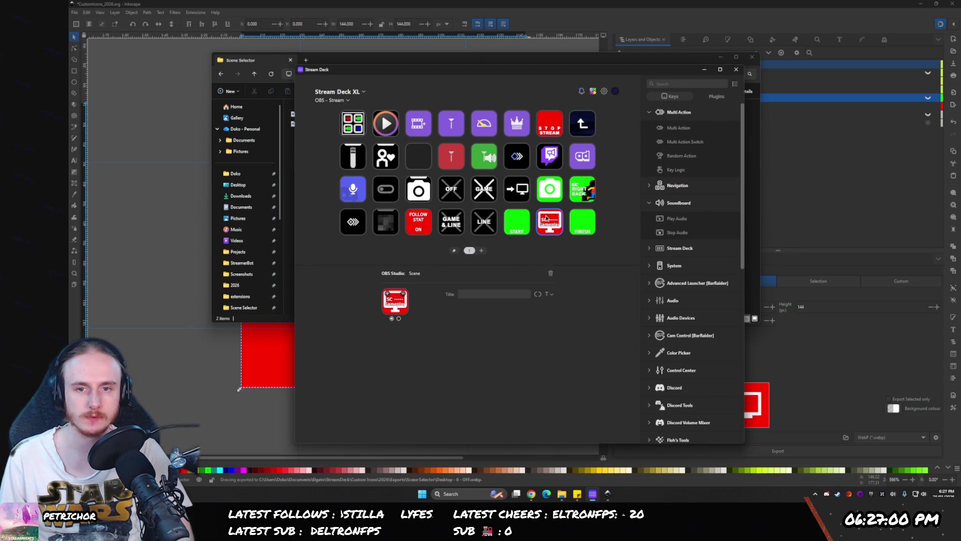
- Drag the red Desktop - 0 - OFF.webp icon from Explorer onto the SC Gameplay key
{"action": "left_click_drag", "start_coordinate": [334, 60], "coordinate": [225, 36]}
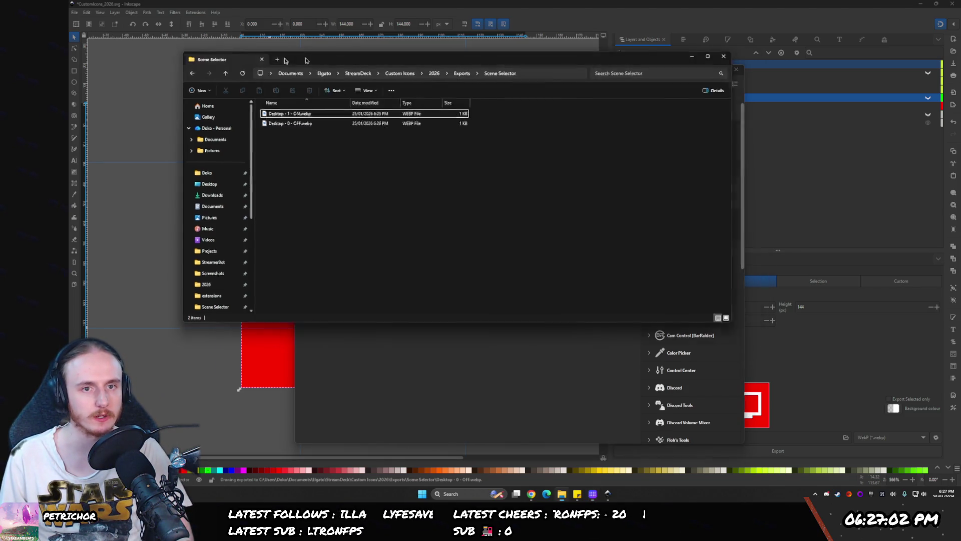
{"action": "left_click_drag", "start_coordinate": [203, 99], "coordinate": [395, 304]}
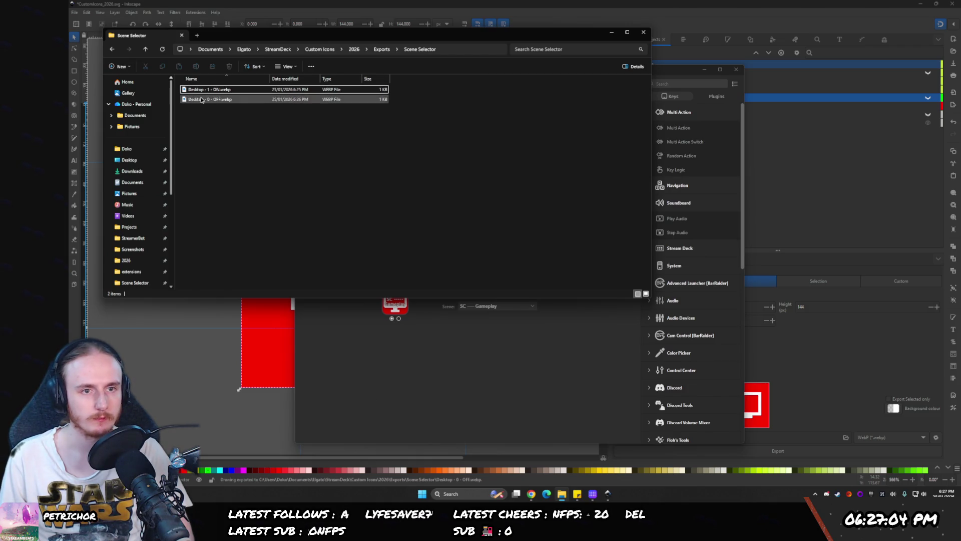
{"action": "left_click", "coordinate": [398, 318]}
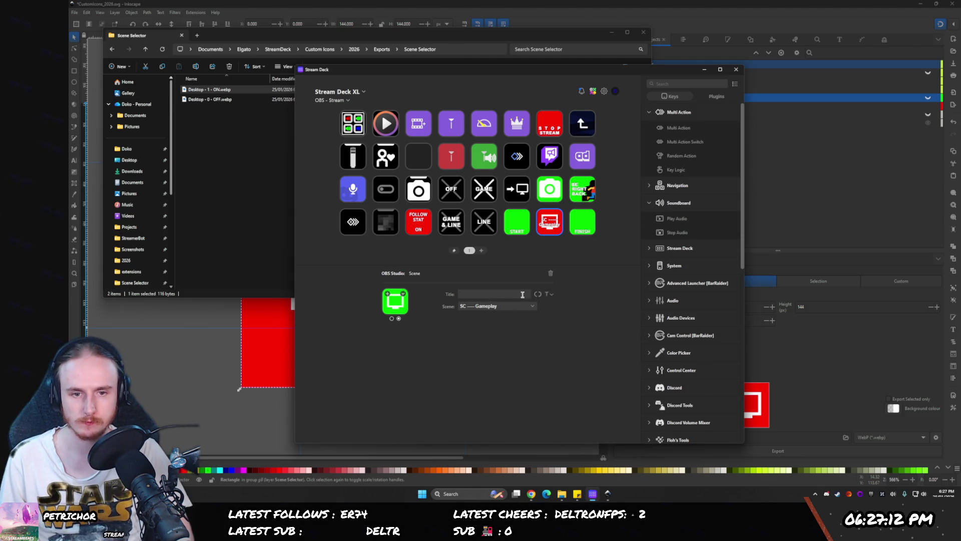
- Check the SC Gameplay key's title options and its red OFF and green ON states
{"action": "left_click", "coordinate": [551, 295]}
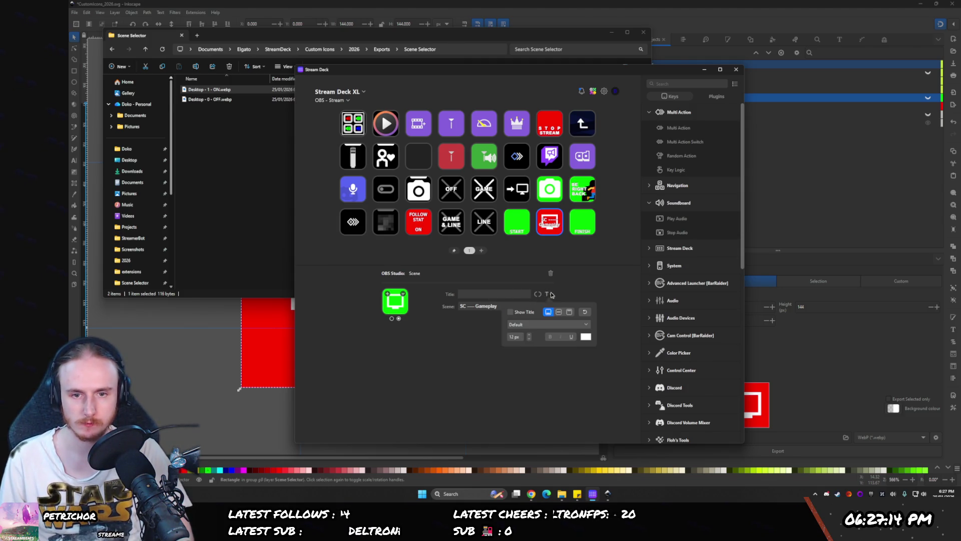
{"action": "left_click", "coordinate": [473, 323]}
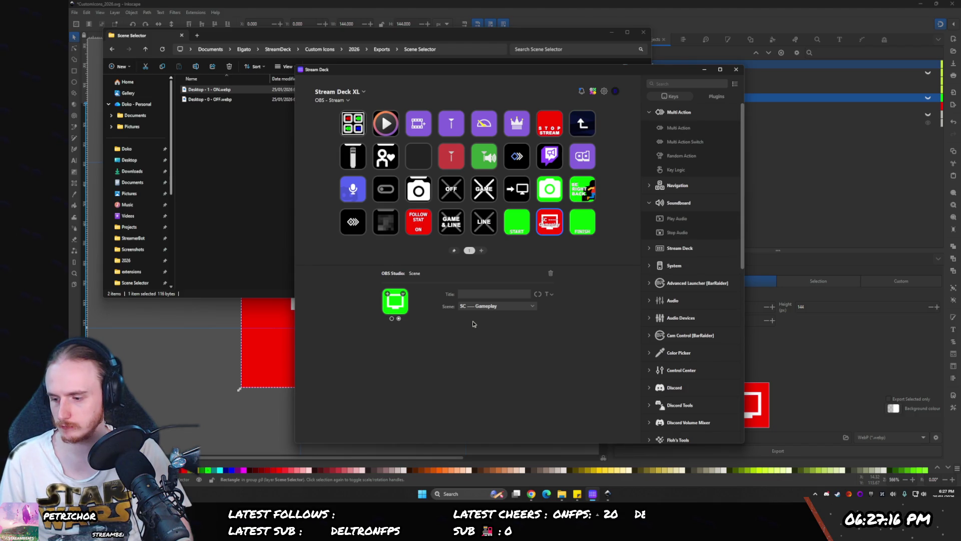
{"action": "left_click", "coordinate": [474, 296]}
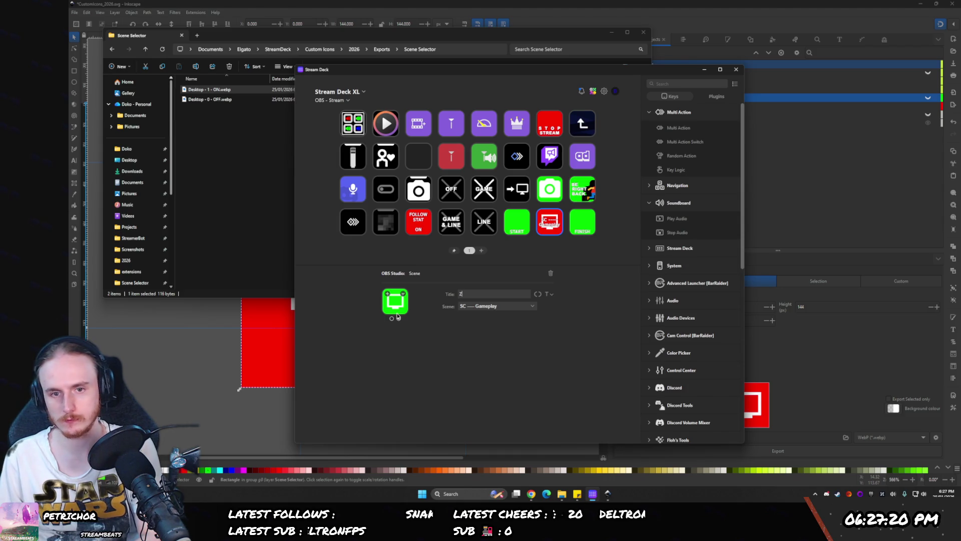
{"action": "left_click", "coordinate": [393, 319]}
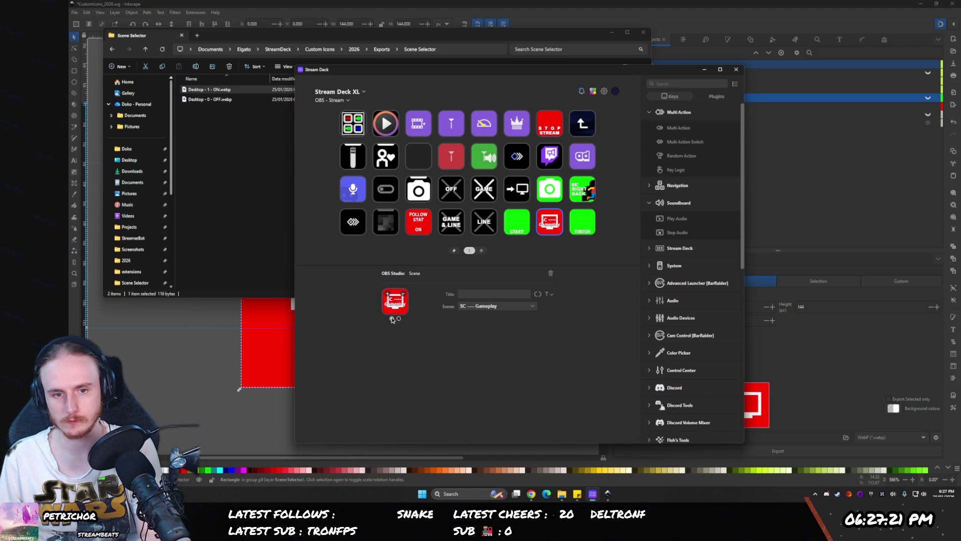
{"action": "left_click", "coordinate": [470, 294]}
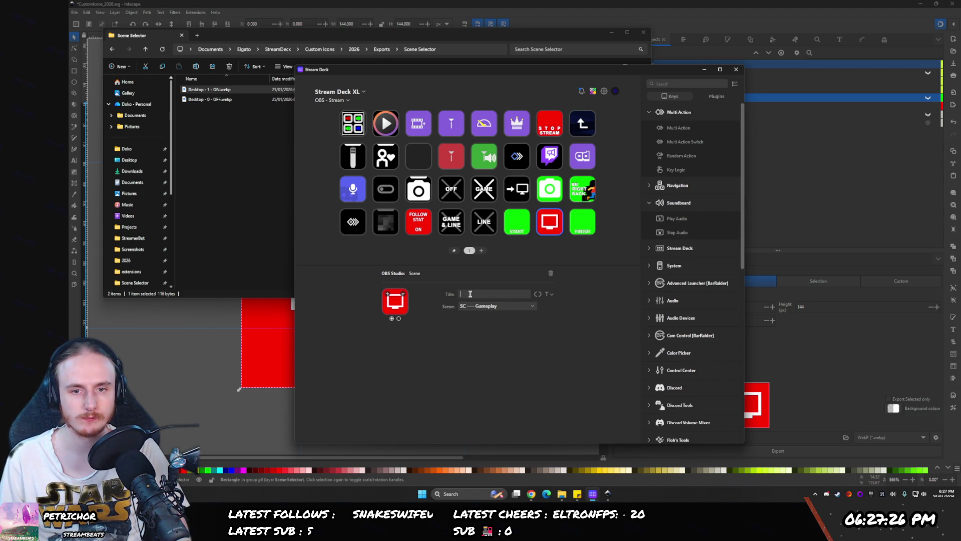
{"action": "left_click", "coordinate": [399, 319]}
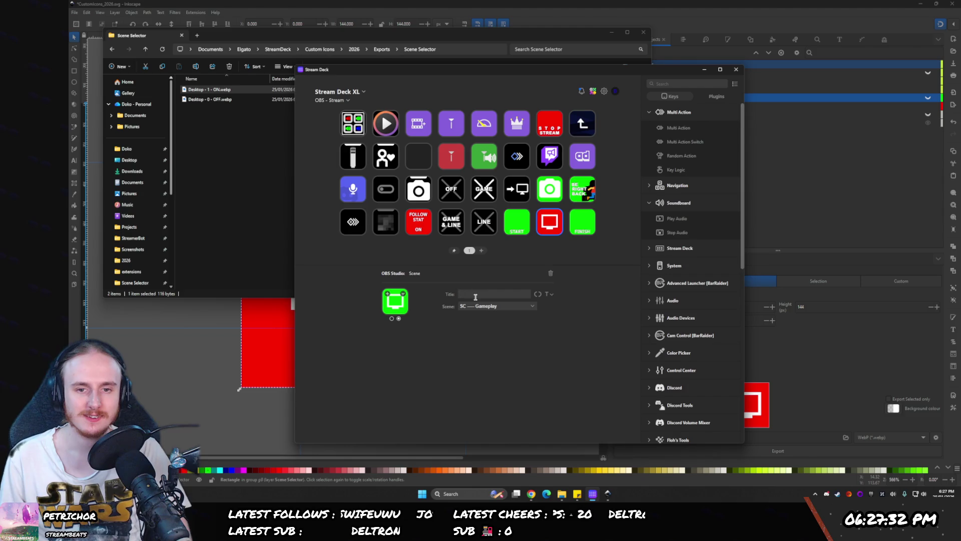
{"action": "left_click", "coordinate": [550, 188]}
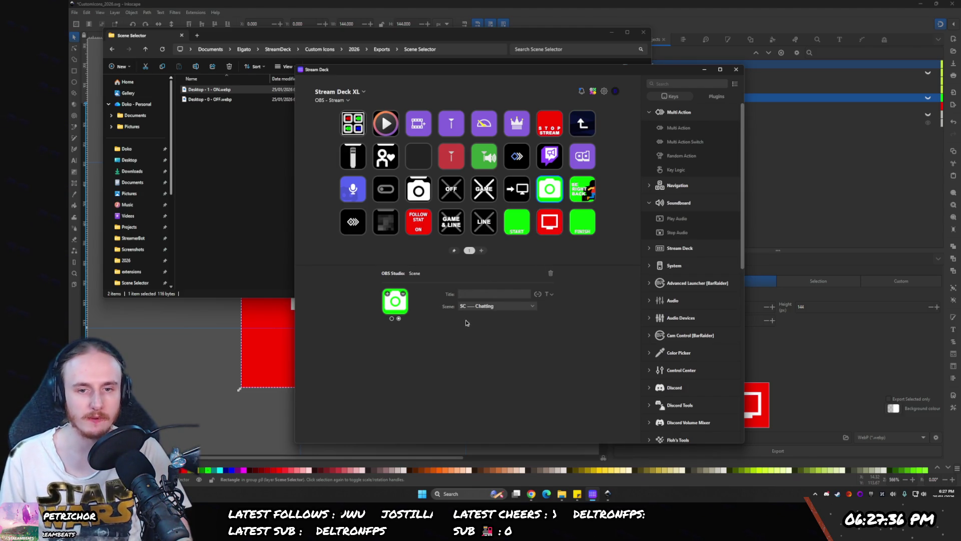
{"action": "left_click", "coordinate": [251, 399]}
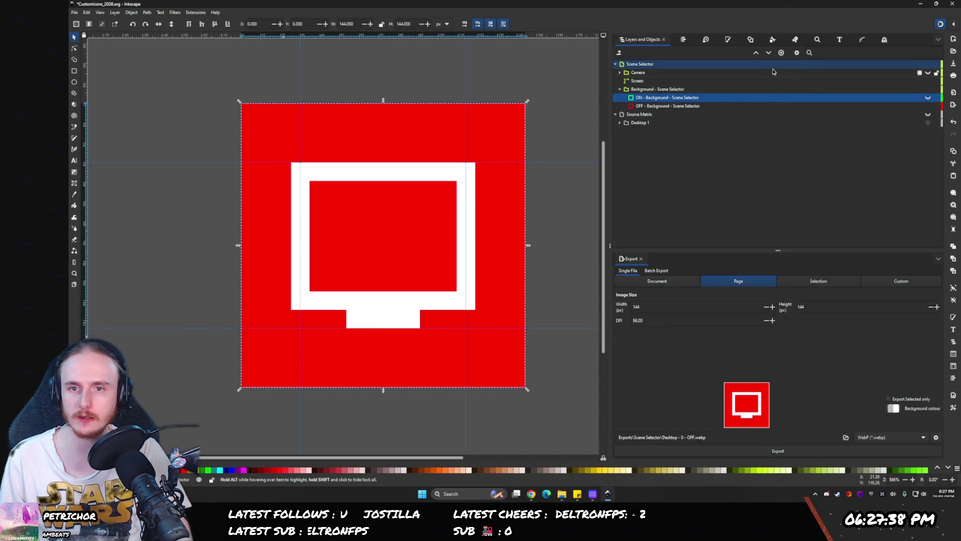
- Show the Camera layer instead of Screen and export the red Webcam - 0 - OFF.webp
{"action": "left_click", "coordinate": [927, 81]}
{"action": "left_click", "coordinate": [927, 73]}
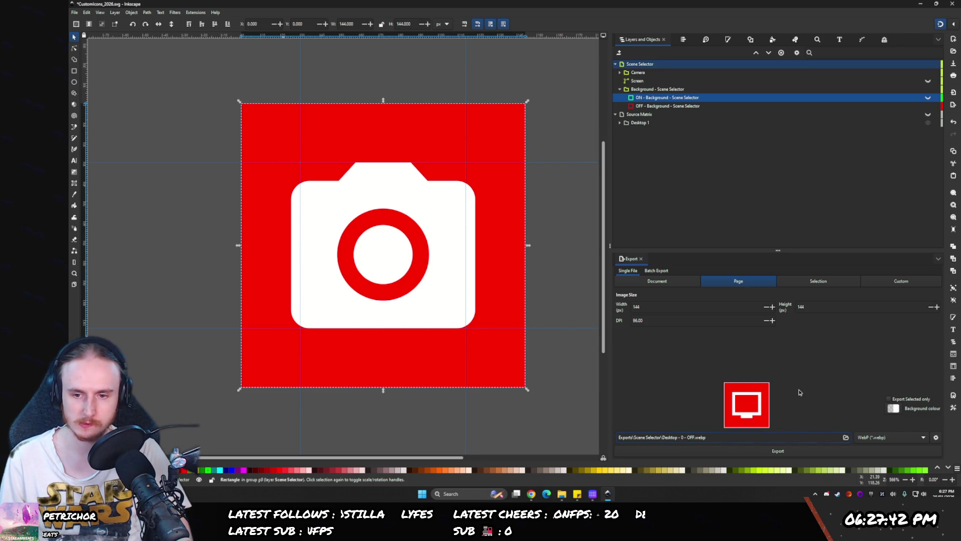
{"action": "type", "text": "Ca"}
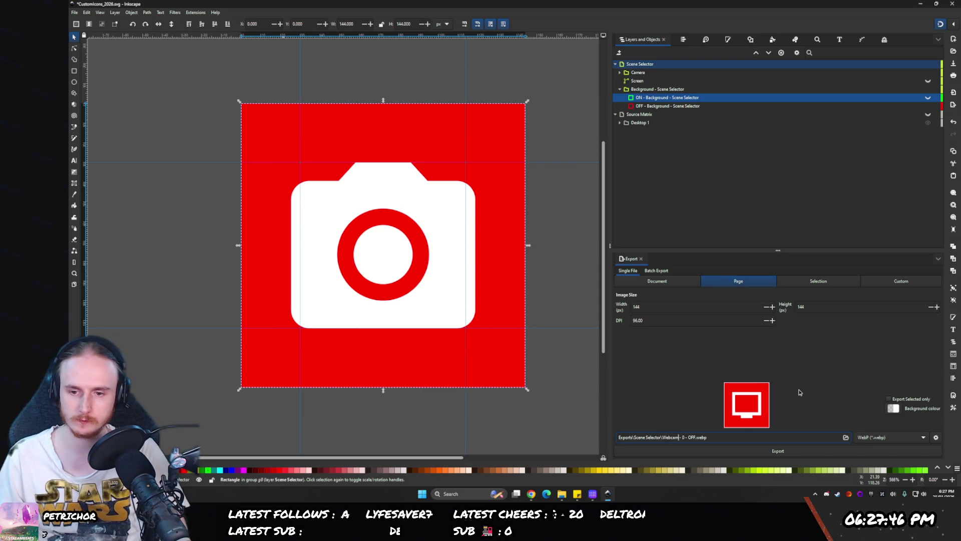
{"action": "left_click", "coordinate": [701, 449]}
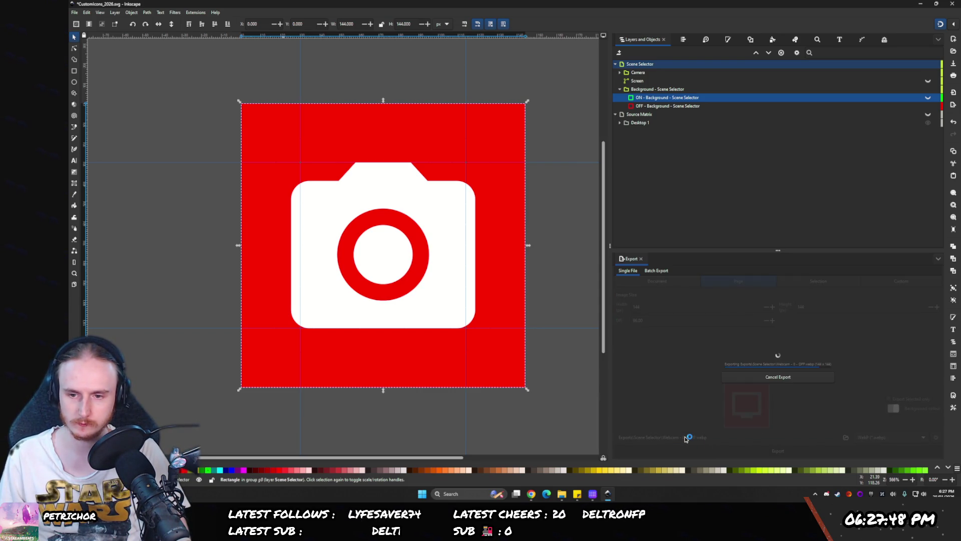
- Change the export file name from OFF to Webcam - 1 - ON
{"action": "key", "text": "Right"}
{"action": "key", "text": "Right"}
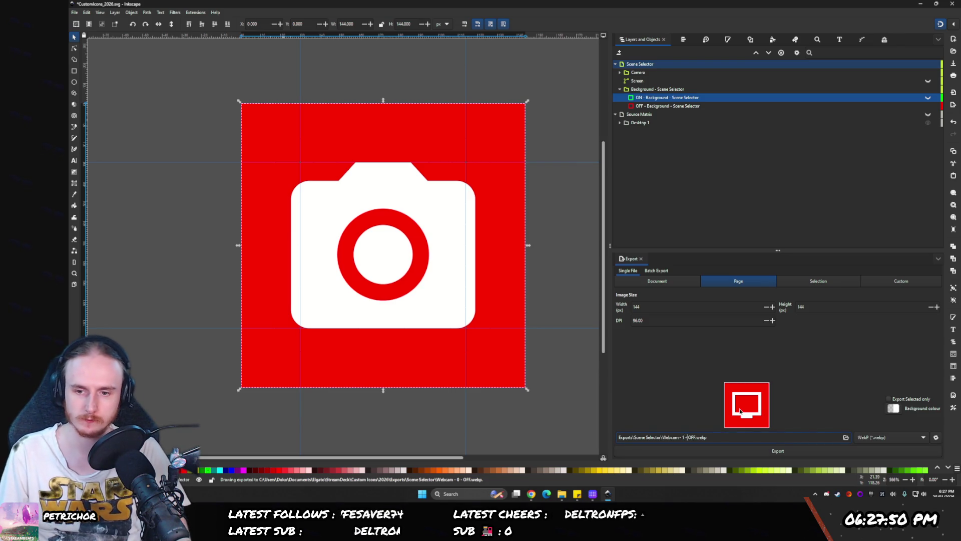
{"action": "key", "text": "Delete"}
{"action": "key", "text": "Delete"}
{"action": "key", "text": "Delete"}
{"action": "type", "text": "ON"}
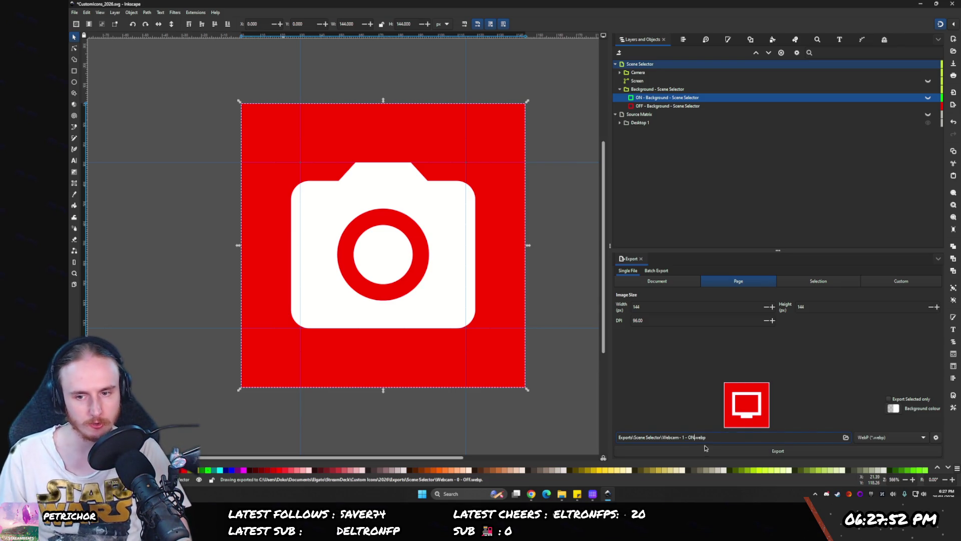
{"action": "left_click", "coordinate": [689, 450]}
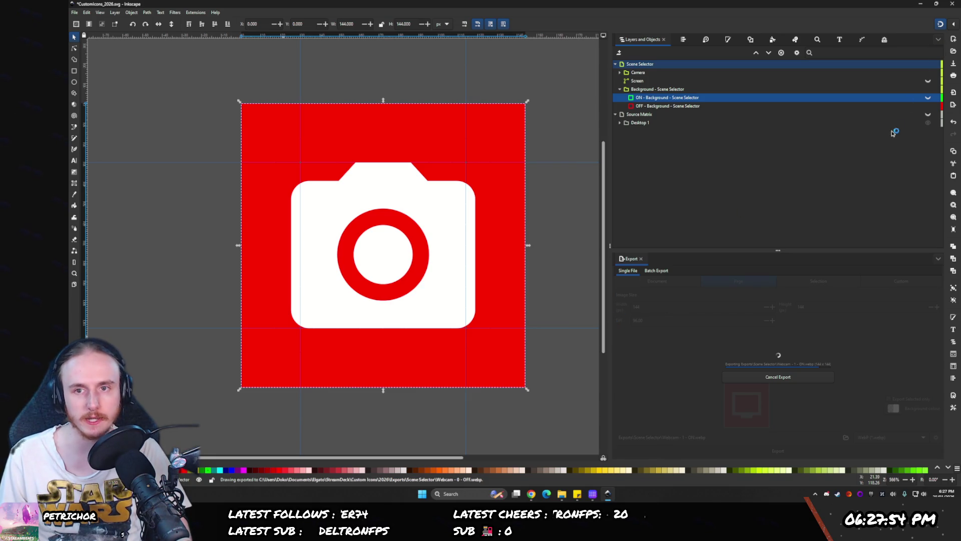
- Switch to the green ON background, export over Webcam - 1 - ON.webp, and save the document
{"action": "left_click", "coordinate": [928, 73]}
{"action": "left_click", "coordinate": [928, 81]}
{"action": "left_click", "coordinate": [928, 98]}
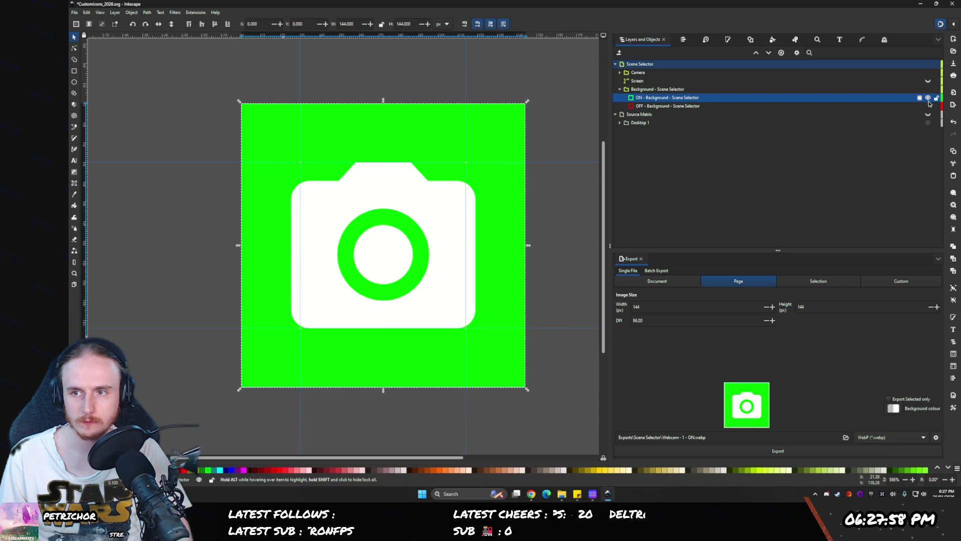
{"action": "left_click", "coordinate": [778, 450]}
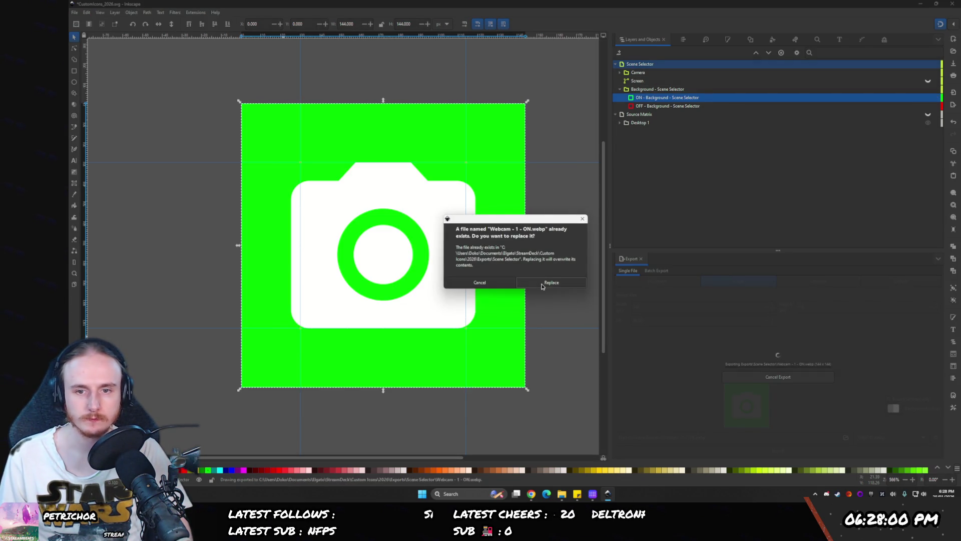
{"action": "left_click", "coordinate": [551, 282]}
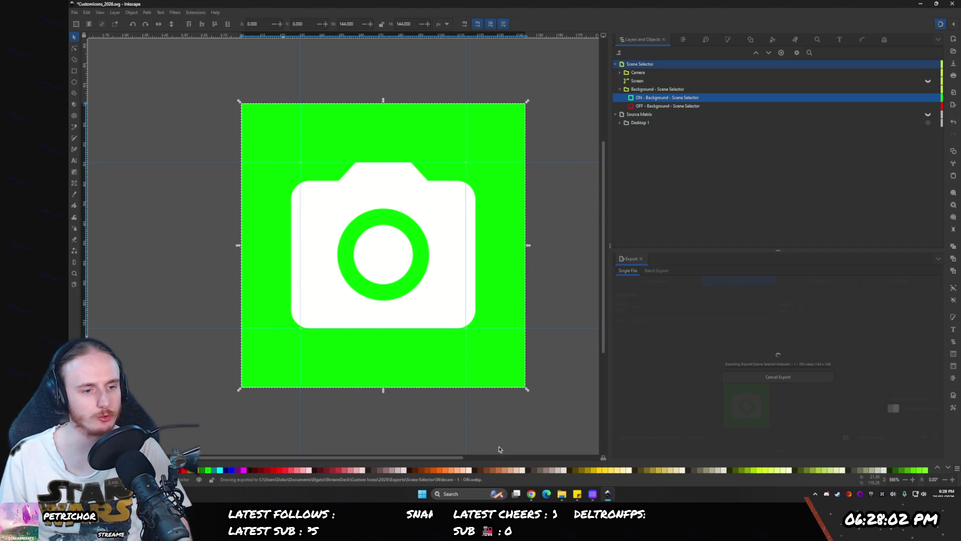
{"action": "key", "text": "ctrl+s"}
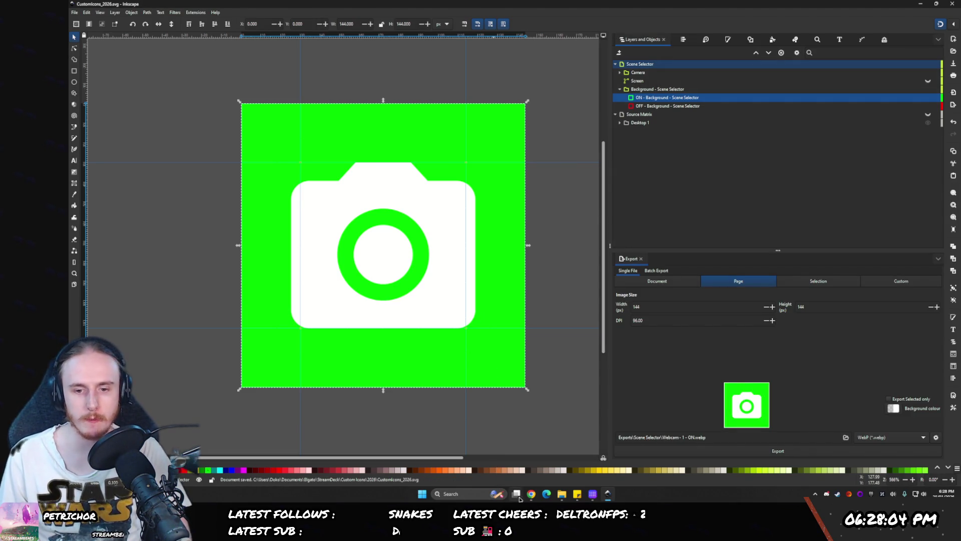
{"action": "left_click", "coordinate": [562, 496]}
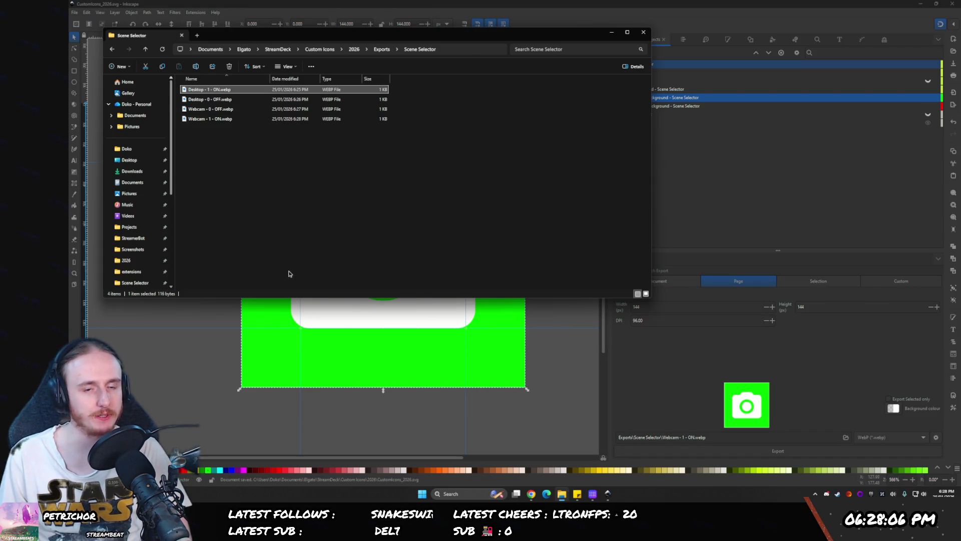
- Bring up Stream Deck and the exports folder, then drop an exported icon onto the Chatting key
{"action": "left_click", "coordinate": [606, 497]}
{"action": "left_click", "coordinate": [596, 495]}
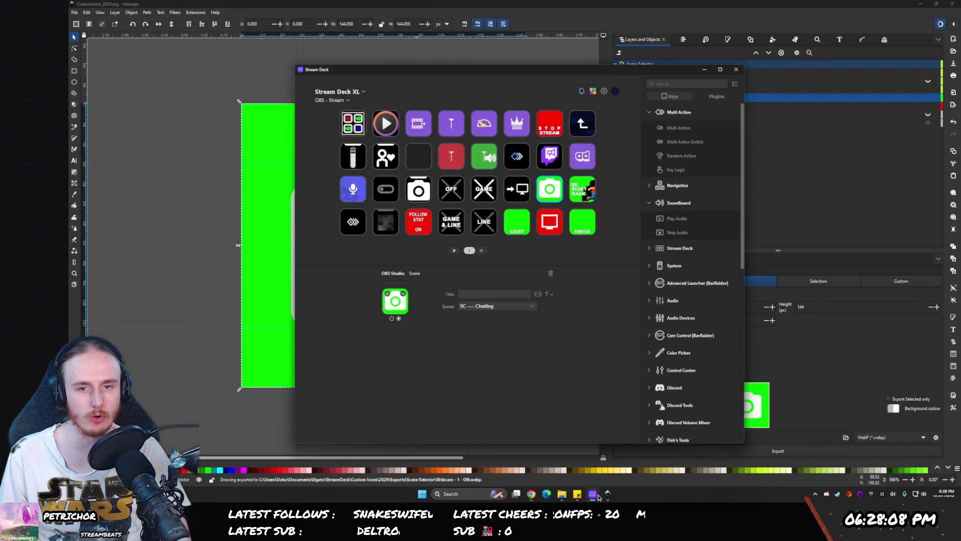
{"action": "left_click", "coordinate": [562, 495]}
{"action": "left_click", "coordinate": [212, 92]}
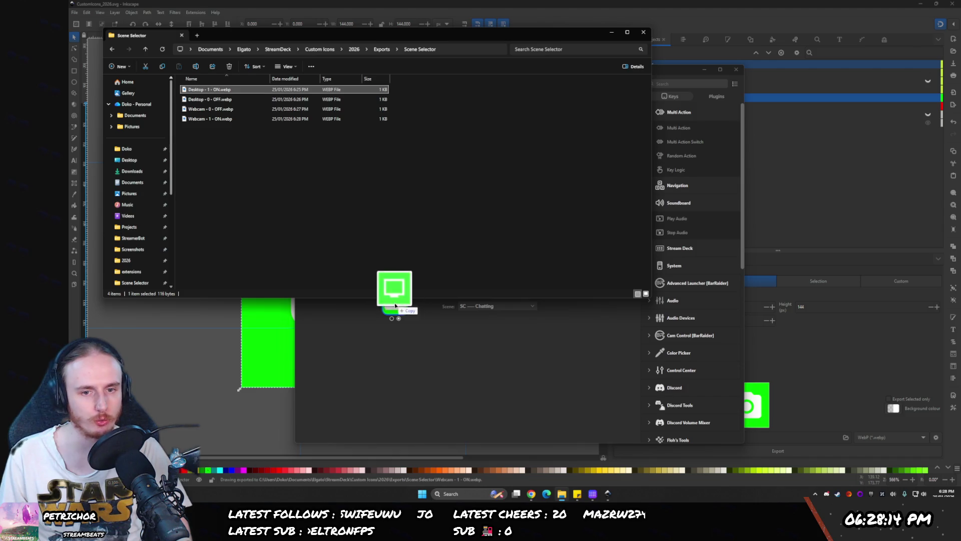
{"action": "left_click_drag", "start_coordinate": [391, 295], "coordinate": [386, 313]}
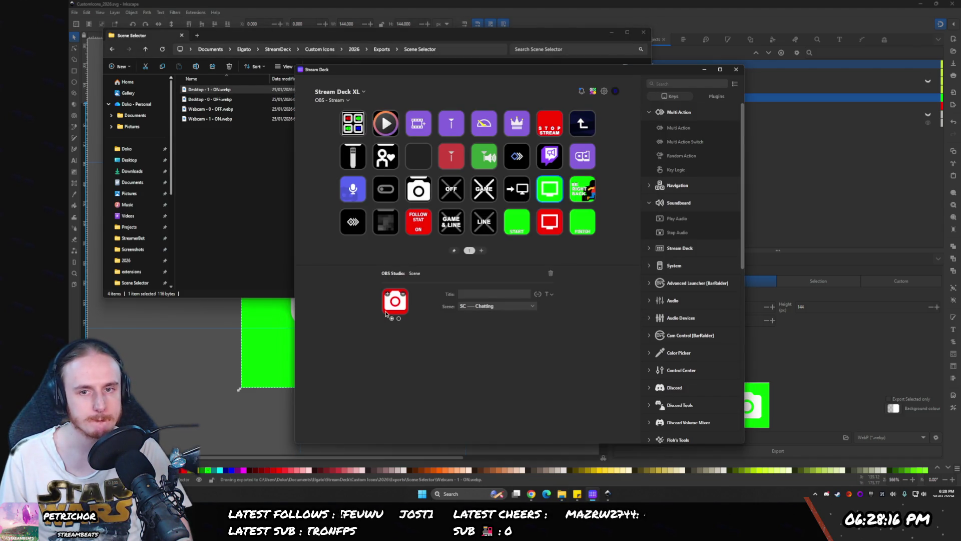
- Set state 2 to the green webcam ON image and state 1 to Webcam - 0 - OFF.webp
{"action": "left_click", "coordinate": [398, 319]}
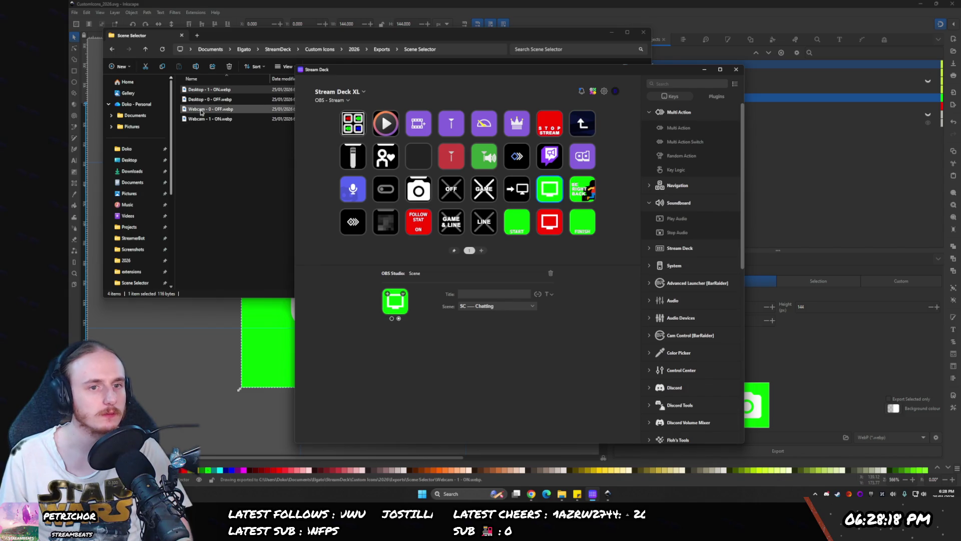
{"action": "left_click_drag", "start_coordinate": [210, 119], "coordinate": [395, 300]}
{"action": "left_click", "coordinate": [391, 318]}
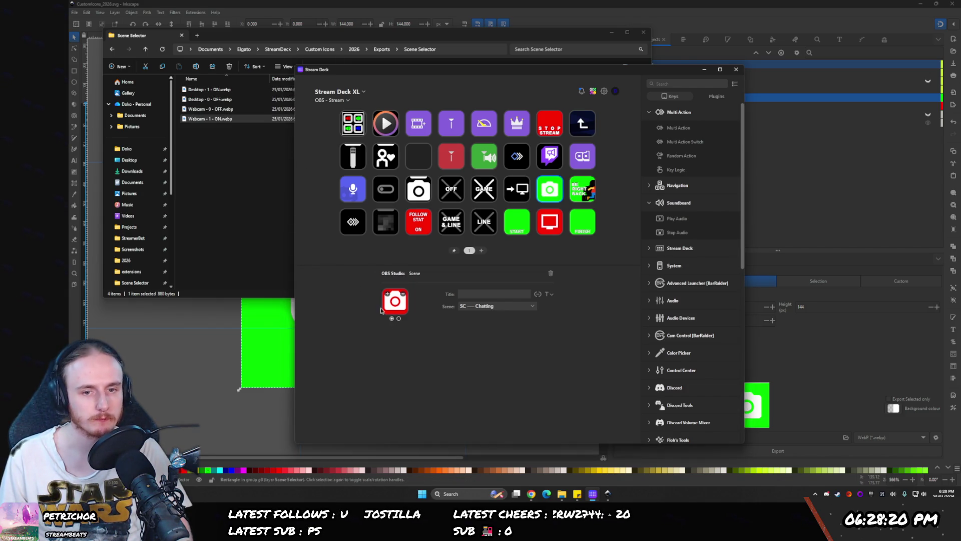
{"action": "left_click", "coordinate": [223, 111]}
{"action": "left_click_drag", "start_coordinate": [223, 111], "coordinate": [395, 301]}
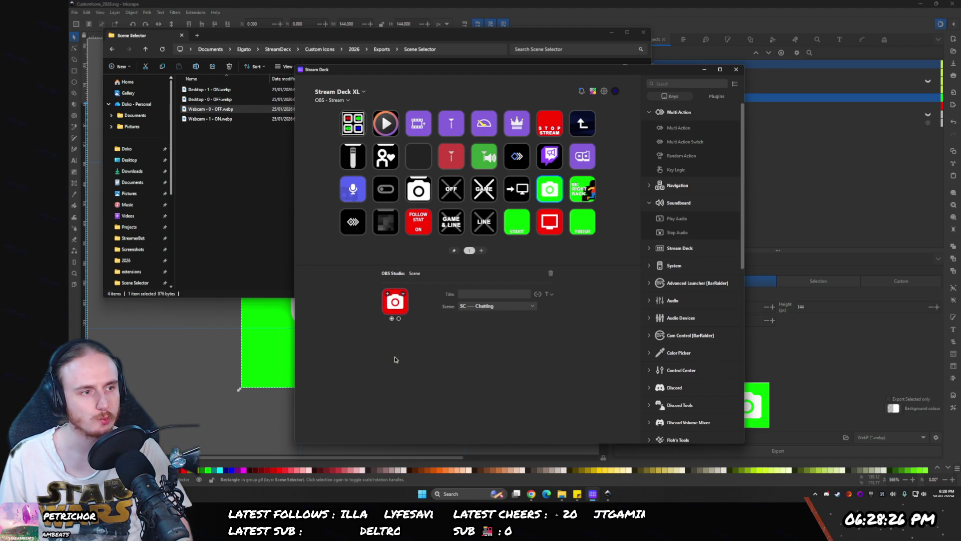
- Clear the file selection and look at the BE RIGHT BACK key's settings
{"action": "left_click", "coordinate": [261, 211]}
{"action": "key", "text": "alt+Tab"}
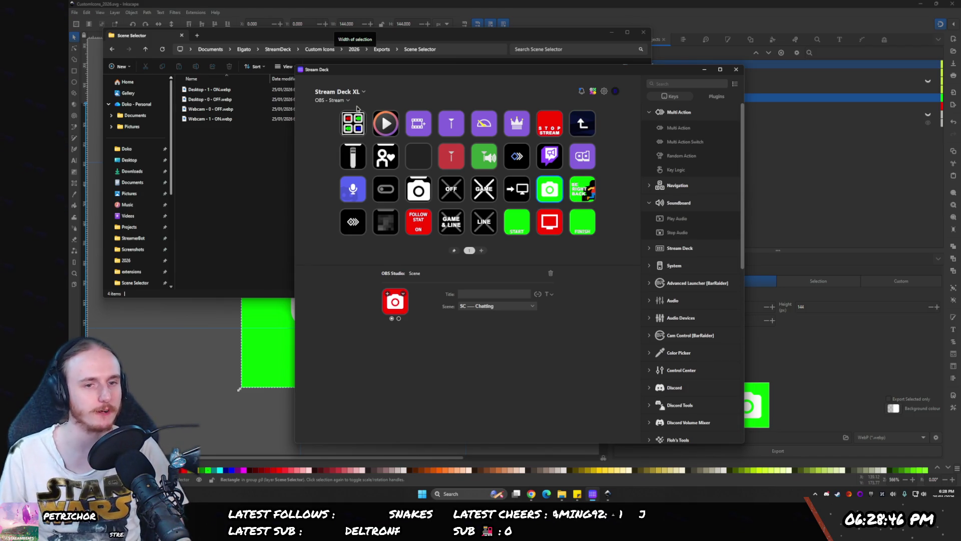
{"action": "left_click", "coordinate": [576, 196]}
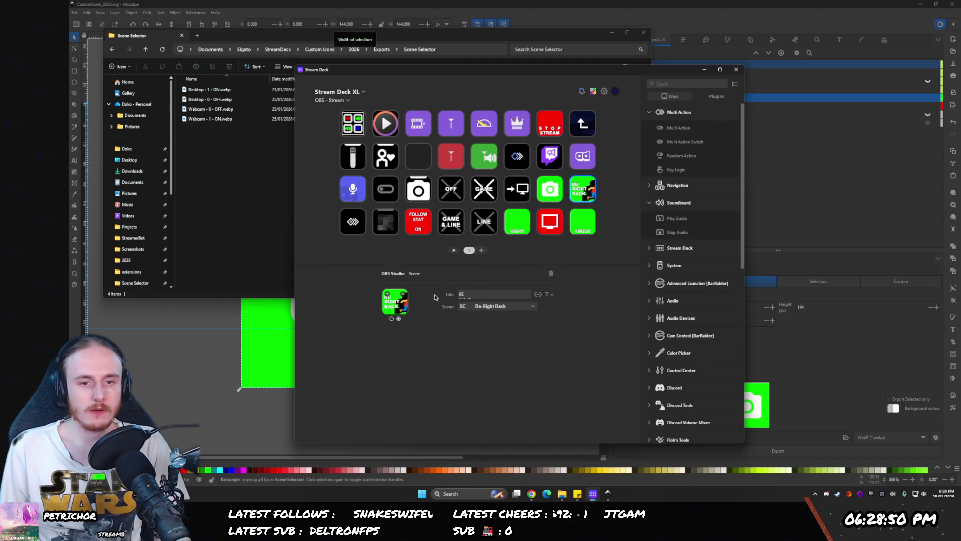
{"action": "left_click", "coordinate": [532, 495]}
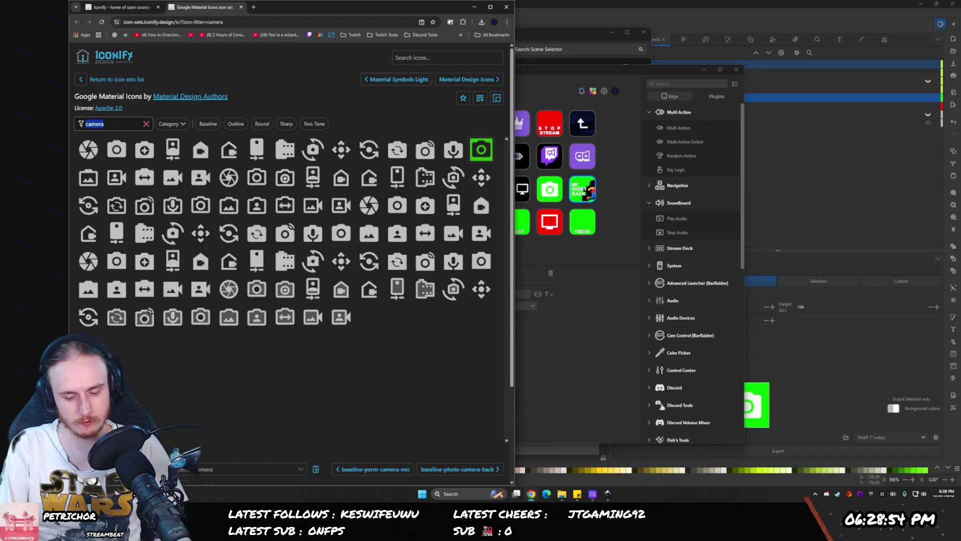
- Filter the Google Material Icons for 'run' and compare the filled, outline and sharp running-figure variants
{"action": "type", "text": "running"}
{"action": "key", "text": "BackSpace"}
{"action": "key", "text": "BackSpace"}
{"action": "key", "text": "BackSpace"}
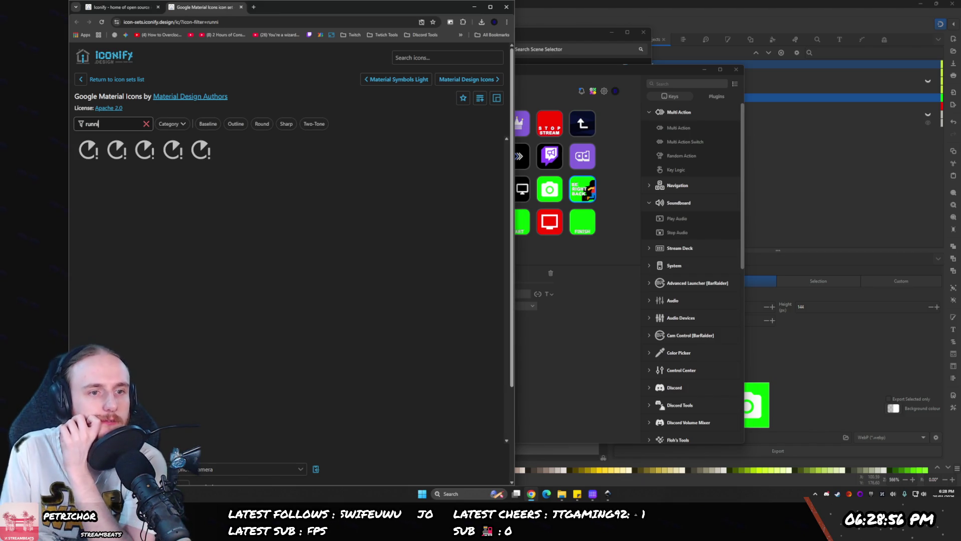
{"action": "key", "text": "BackSpace"}
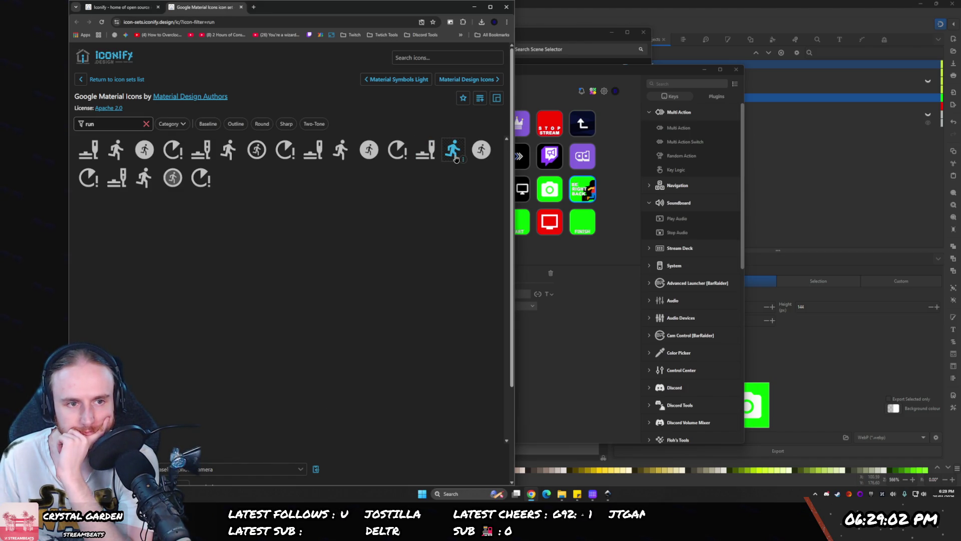
{"action": "left_click", "coordinate": [116, 149]}
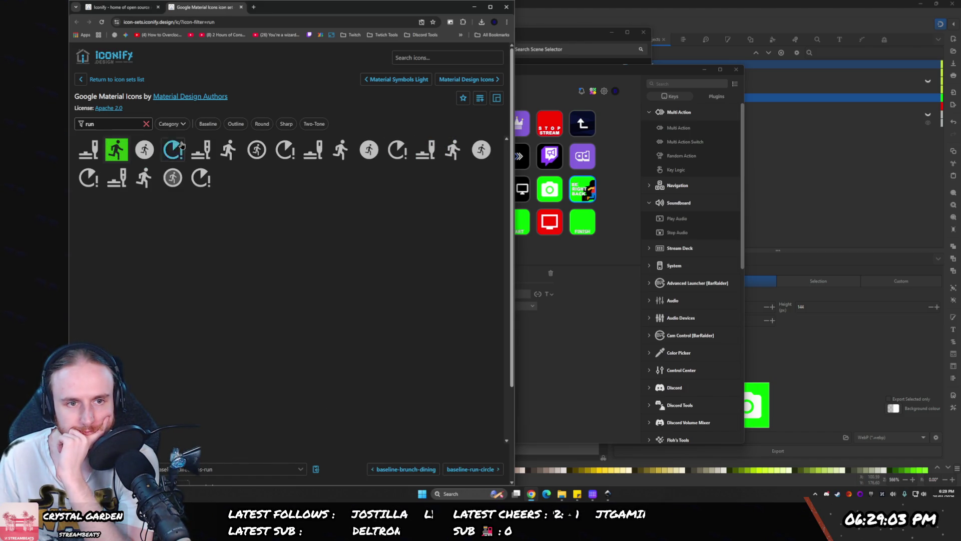
{"action": "left_click", "coordinate": [228, 152]}
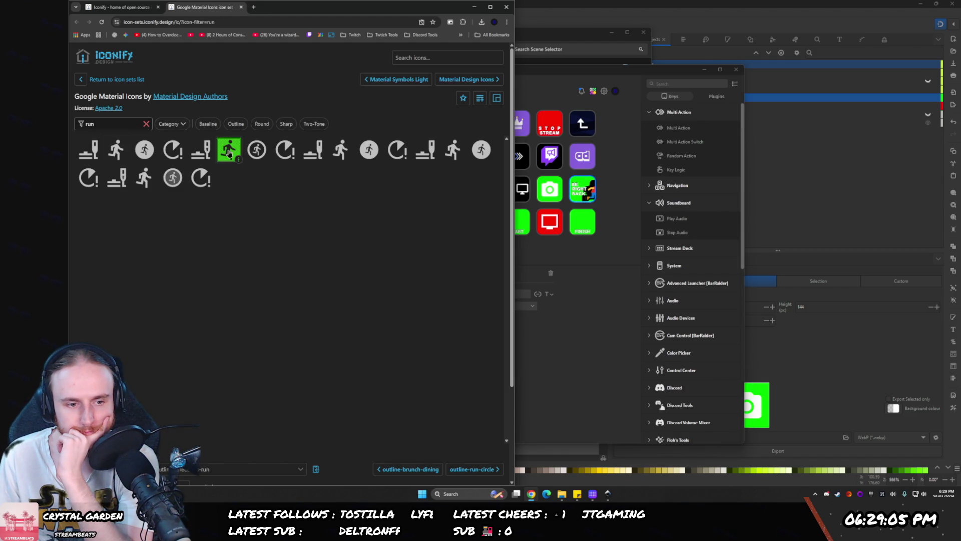
{"action": "left_click", "coordinate": [450, 149]}
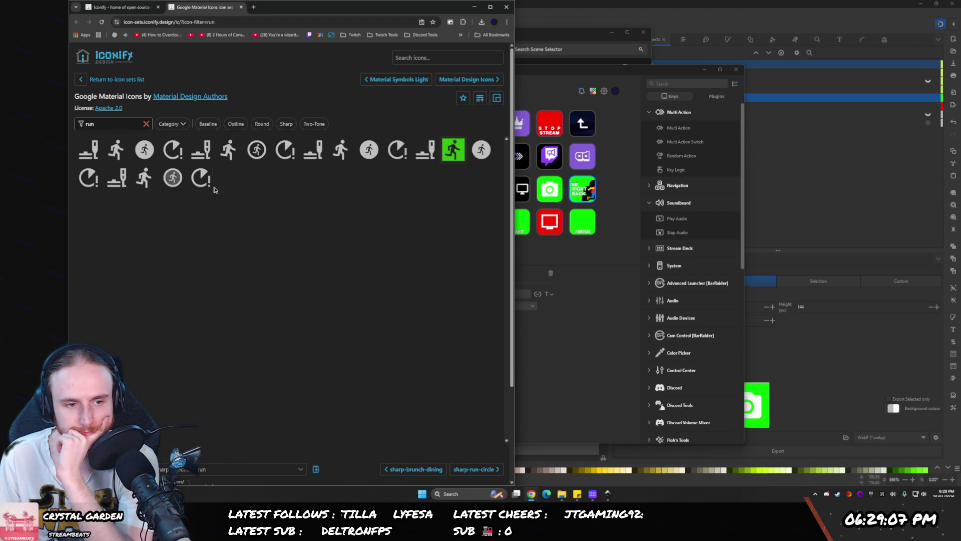
{"action": "left_click", "coordinate": [147, 176]}
{"action": "left_click", "coordinate": [452, 148]}
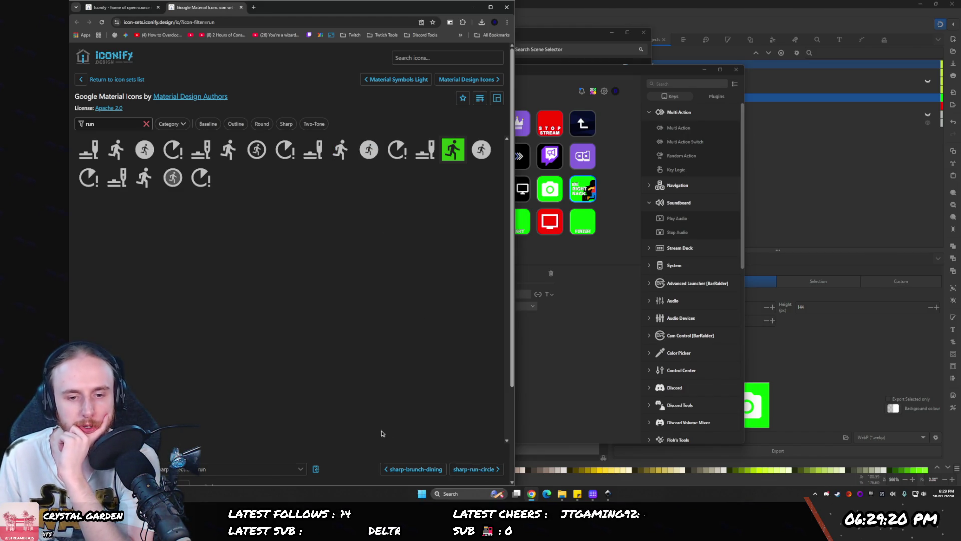
- Download the sharp directions-run icon and a second running variant as SVG files
{"action": "scroll", "coordinate": [359, 471], "scroll_direction": "down", "scroll_amount": 2}
{"action": "scroll", "coordinate": [358, 471], "scroll_direction": "down", "scroll_amount": 2}
{"action": "left_click", "coordinate": [455, 440]}
{"action": "scroll", "coordinate": [455, 440], "scroll_direction": "up", "scroll_amount": 3}
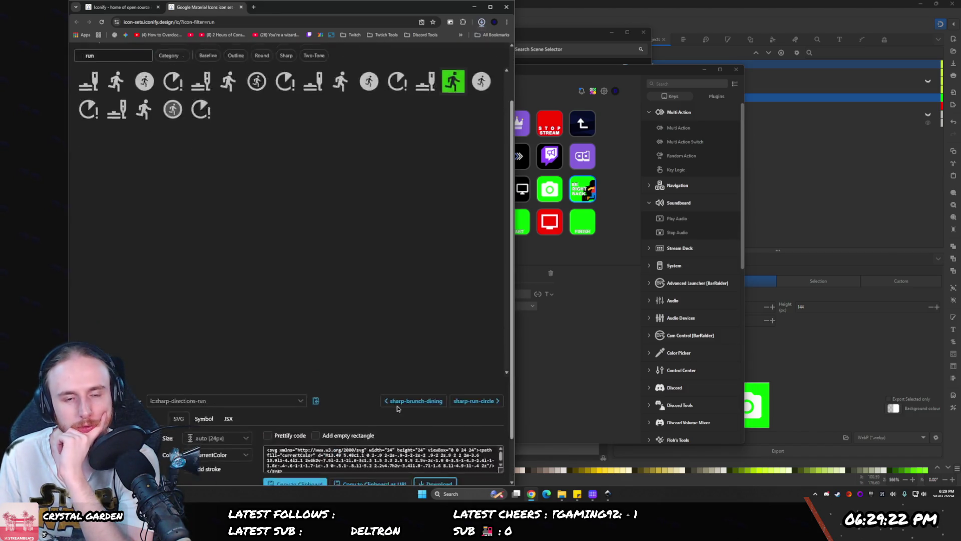
{"action": "left_click", "coordinate": [342, 152]}
{"action": "scroll", "coordinate": [340, 307], "scroll_direction": "down", "scroll_amount": 3}
{"action": "left_click", "coordinate": [435, 437]}
{"action": "left_click", "coordinate": [607, 494]}
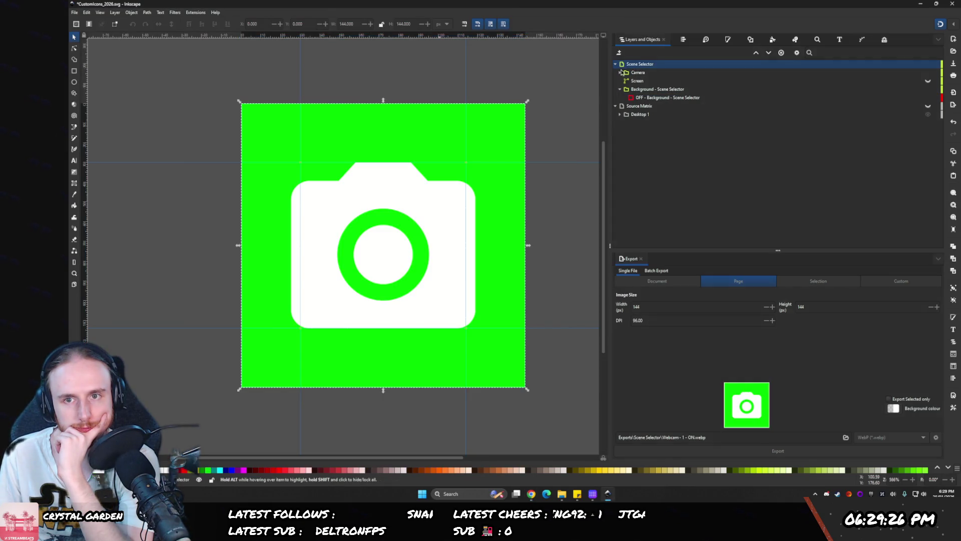
- Restore the green ON background and paste in the downloaded running-figure SVG
{"action": "left_click", "coordinate": [625, 66]}
{"action": "left_click", "coordinate": [627, 65]}
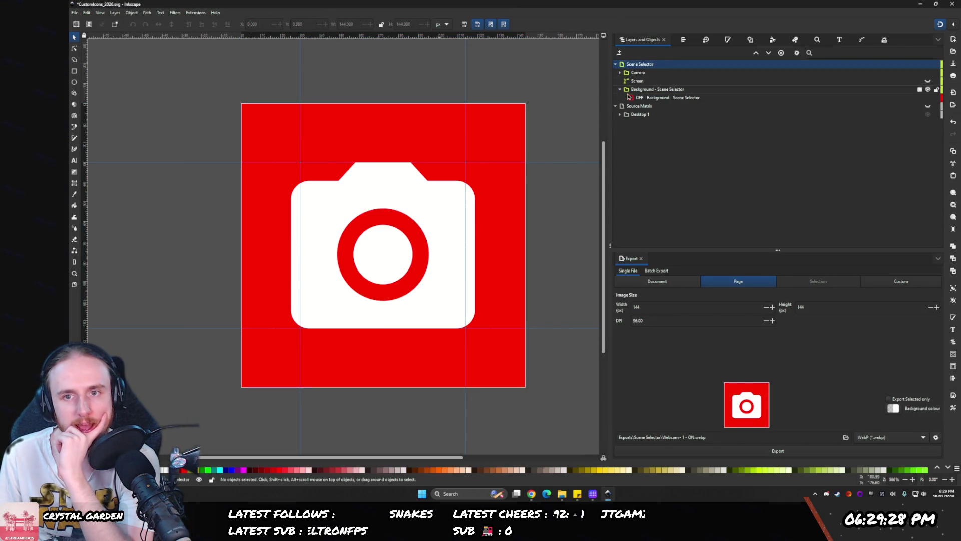
{"action": "key", "text": "ctrl+z"}
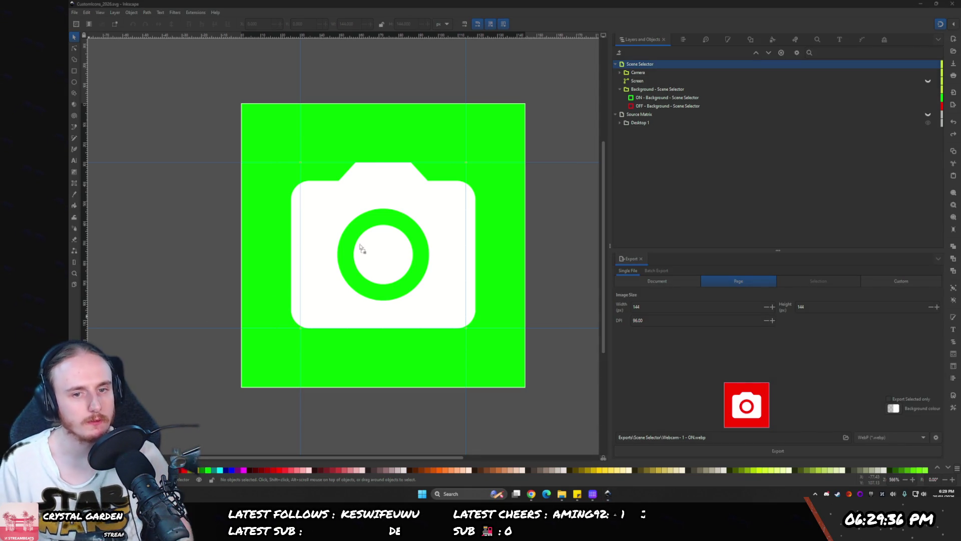
{"action": "key", "text": "ctrl+v"}
{"action": "left_click", "coordinate": [277, 133]}
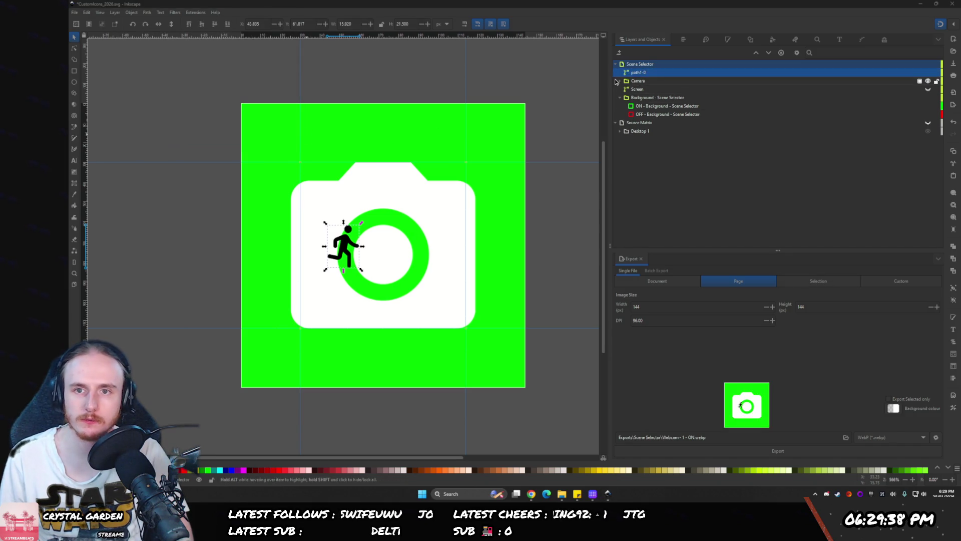
- Hide the camera glyph and green ON background, then import the second running-man glyph
{"action": "left_click", "coordinate": [632, 81]}
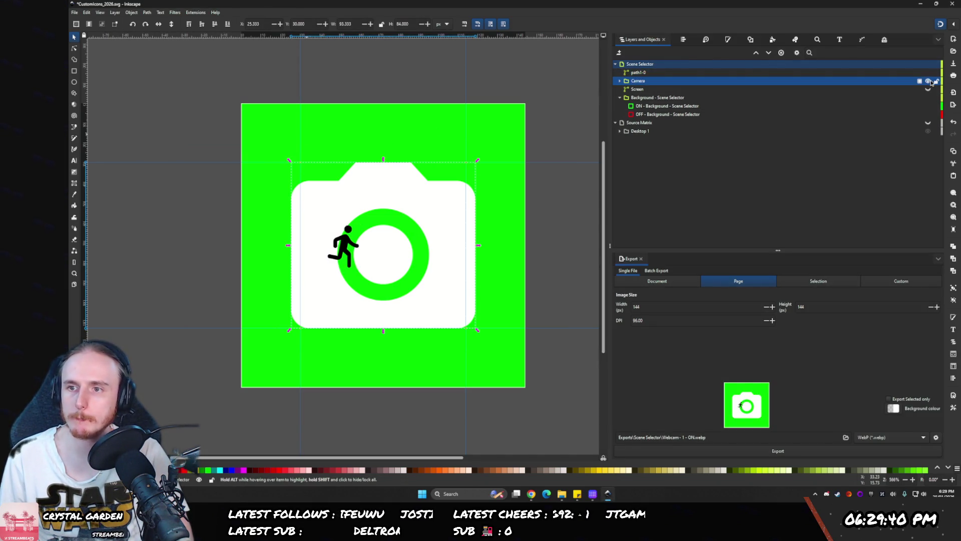
{"action": "left_click", "coordinate": [928, 82]}
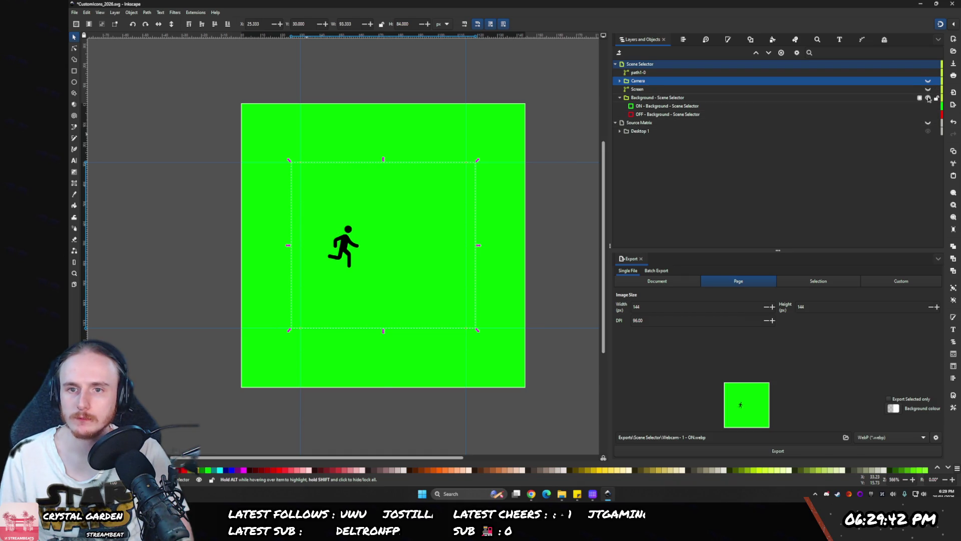
{"action": "left_click", "coordinate": [927, 107]}
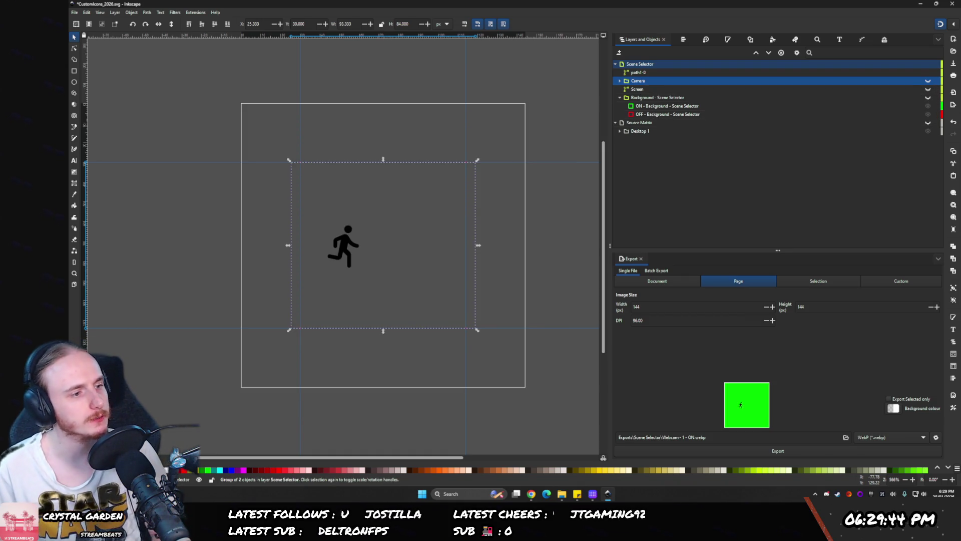
{"action": "left_click_drag", "start_coordinate": [0, 175], "coordinate": [300, 176]}
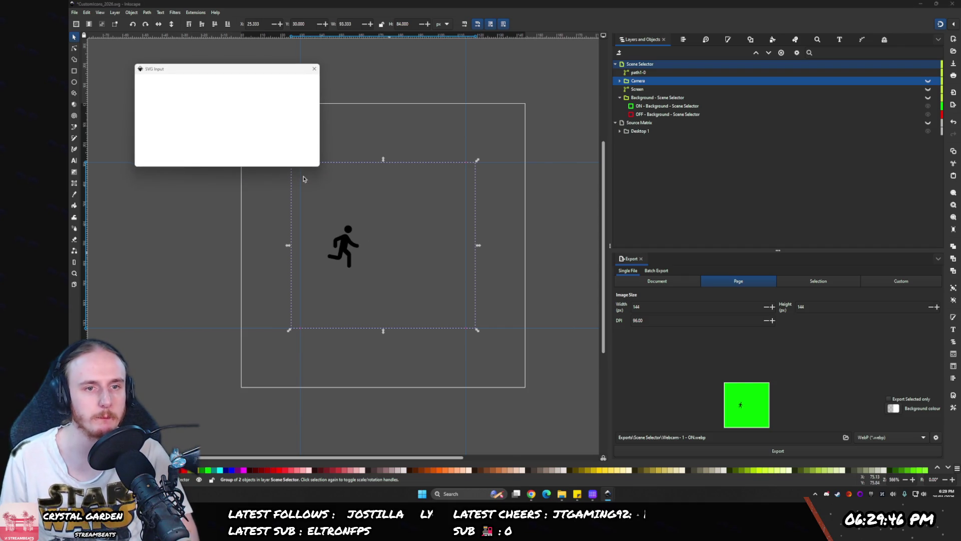
{"action": "left_click", "coordinate": [305, 160]}
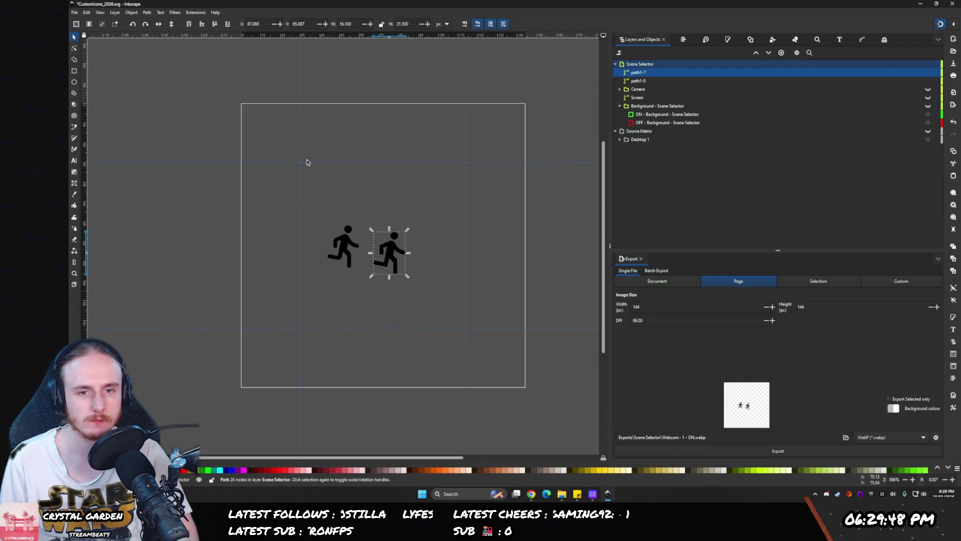
- Centre both running figures horizontally and vertically on the page with Align and Distribute
{"action": "left_click", "coordinate": [347, 255]}
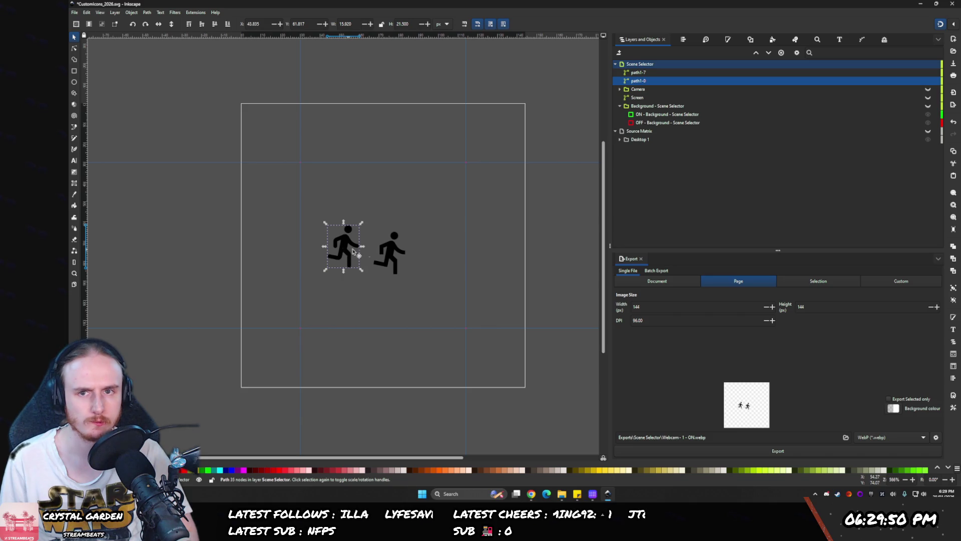
{"action": "left_click", "coordinate": [682, 38]}
{"action": "left_click", "coordinate": [647, 109]}
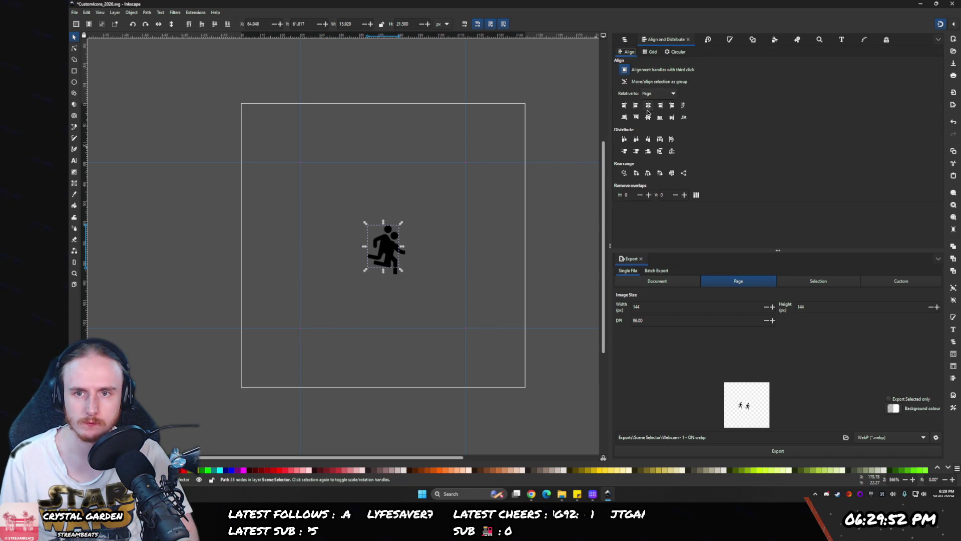
{"action": "left_click", "coordinate": [648, 118]}
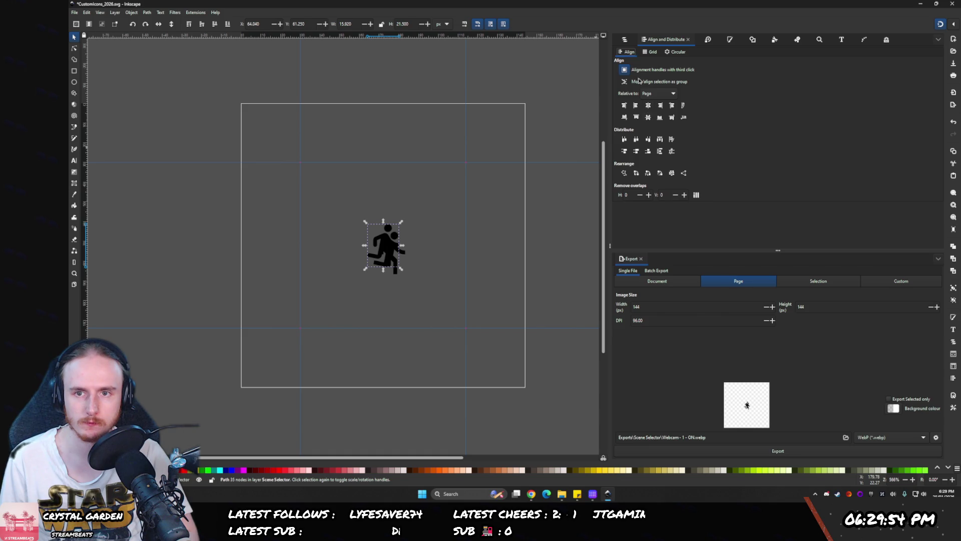
{"action": "left_click", "coordinate": [625, 40]}
{"action": "left_click", "coordinate": [646, 80]}
{"action": "left_click", "coordinate": [685, 40]}
{"action": "left_click", "coordinate": [648, 105]}
{"action": "left_click", "coordinate": [648, 117]}
- Select both figures and enlarge them together about their centre
{"action": "left_click", "coordinate": [624, 39]}
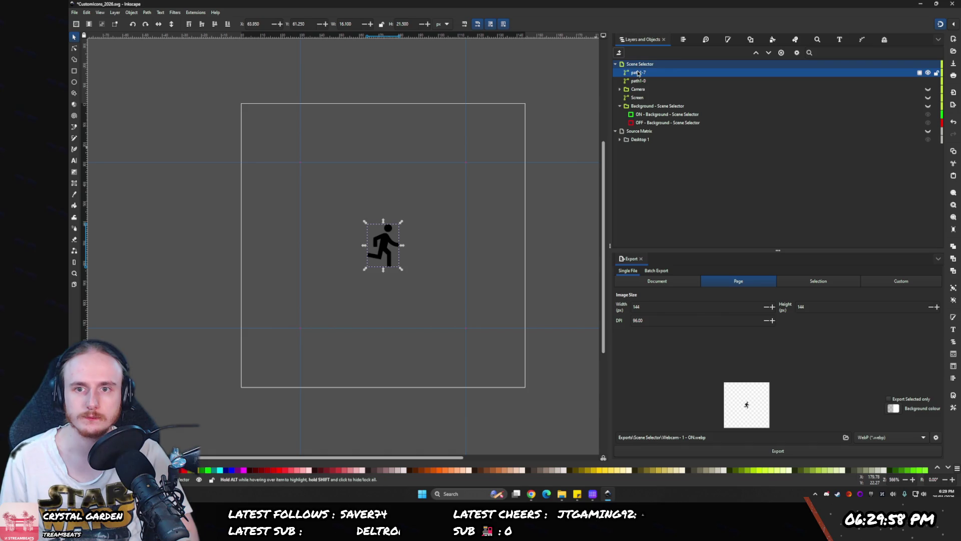
{"action": "left_click", "coordinate": [632, 80], "text": "shift"}
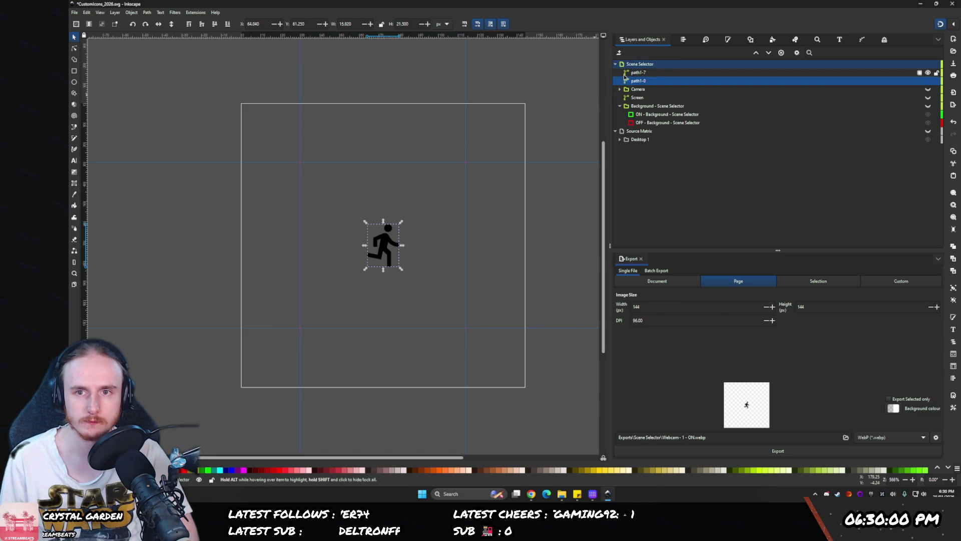
{"action": "left_click_drag", "start_coordinate": [383, 221], "coordinate": [380, 162]}
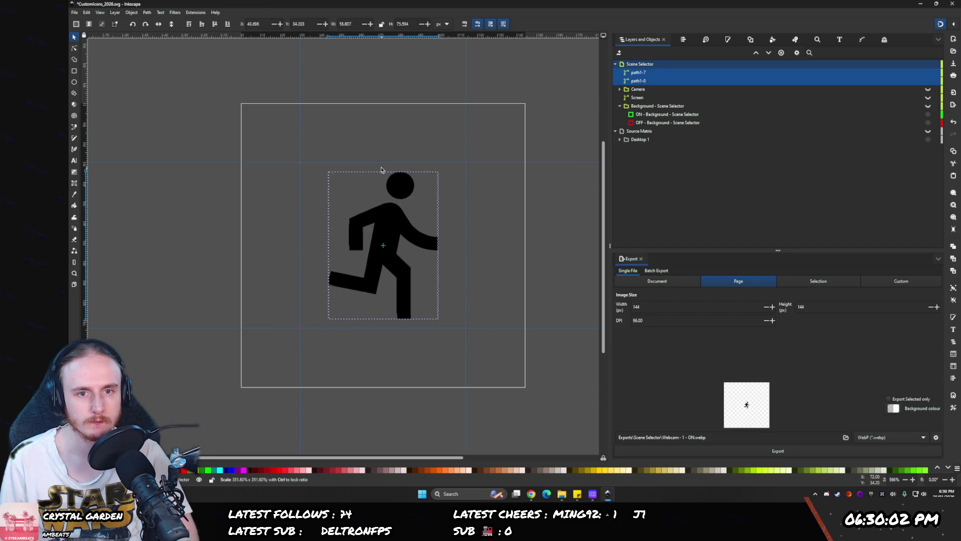
- Rescale both runners to a height of 84 between the guides
{"action": "left_click_drag", "start_coordinate": [448, 244], "coordinate": [469, 246]}
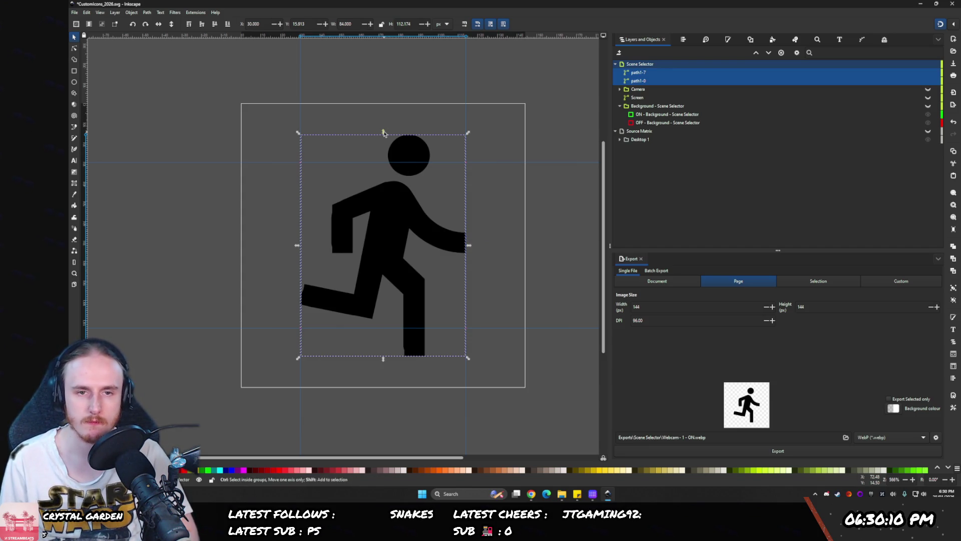
{"action": "left_click_drag", "start_coordinate": [383, 134], "coordinate": [383, 161]}
{"action": "left_click", "coordinate": [626, 74]}
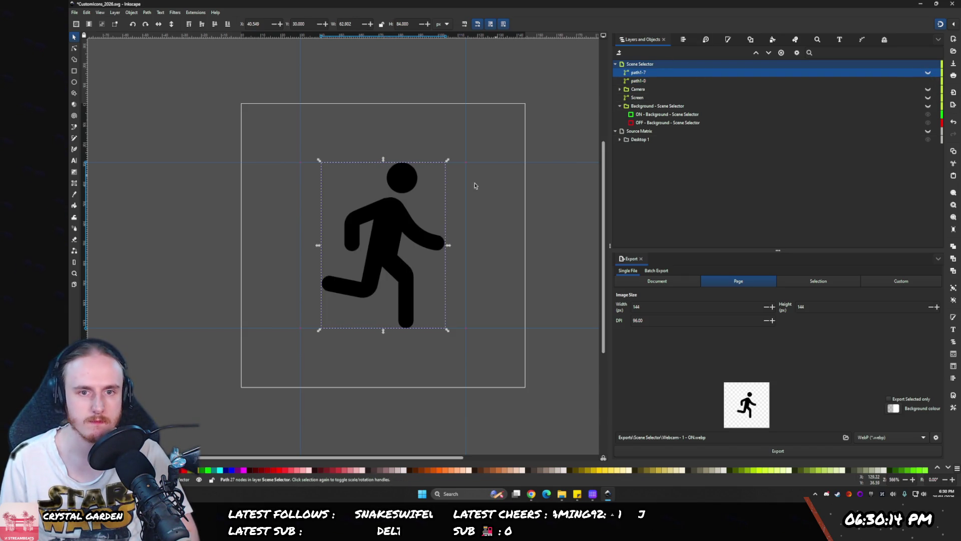
{"action": "scroll", "coordinate": [410, 219], "scroll_direction": "up", "scroll_amount": 3}
{"action": "scroll", "coordinate": [381, 220], "scroll_direction": "down", "scroll_amount": 2}
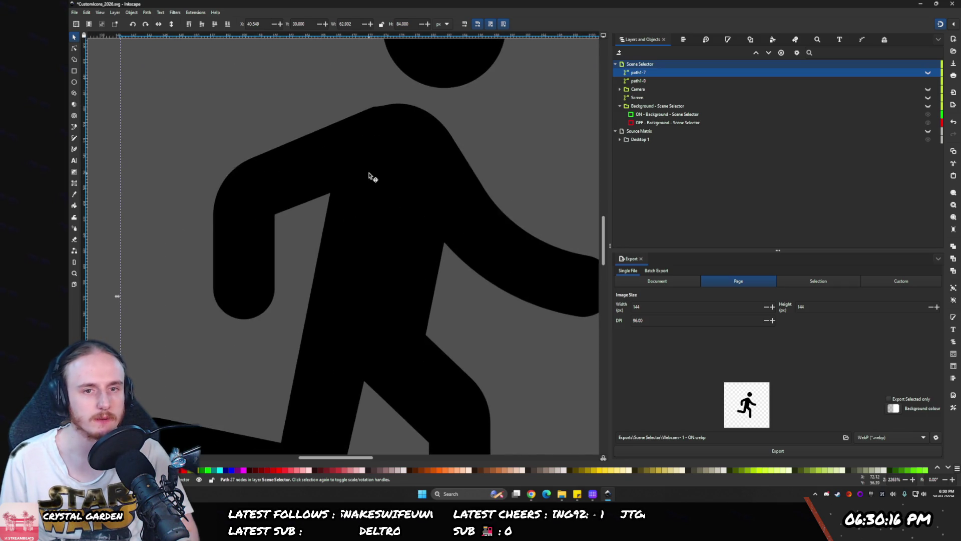
{"action": "scroll", "coordinate": [366, 160], "scroll_direction": "up", "scroll_amount": 2}
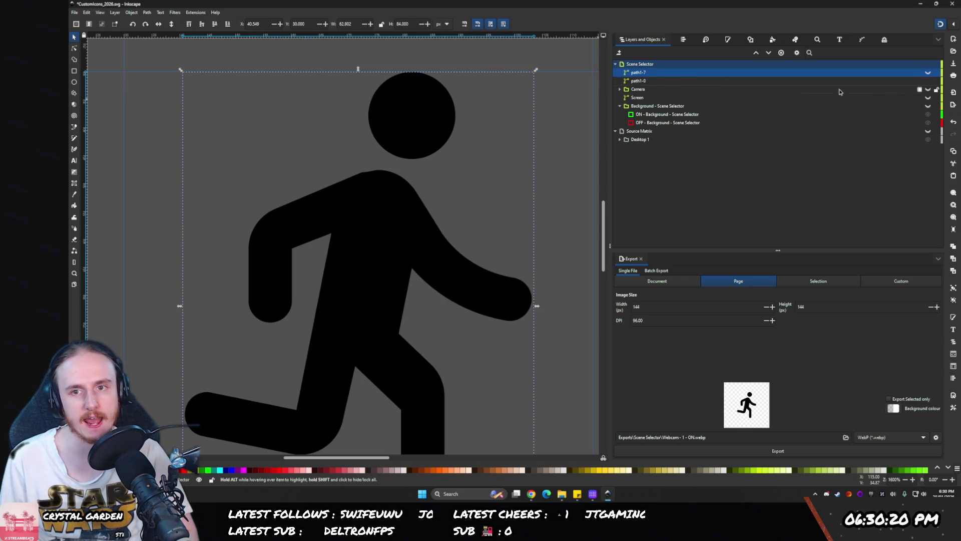
- Toggle path1-0 and path1-7 visibility to compare the sharp and rounded runners
{"action": "left_click", "coordinate": [927, 82]}
{"action": "left_click", "coordinate": [927, 82]}
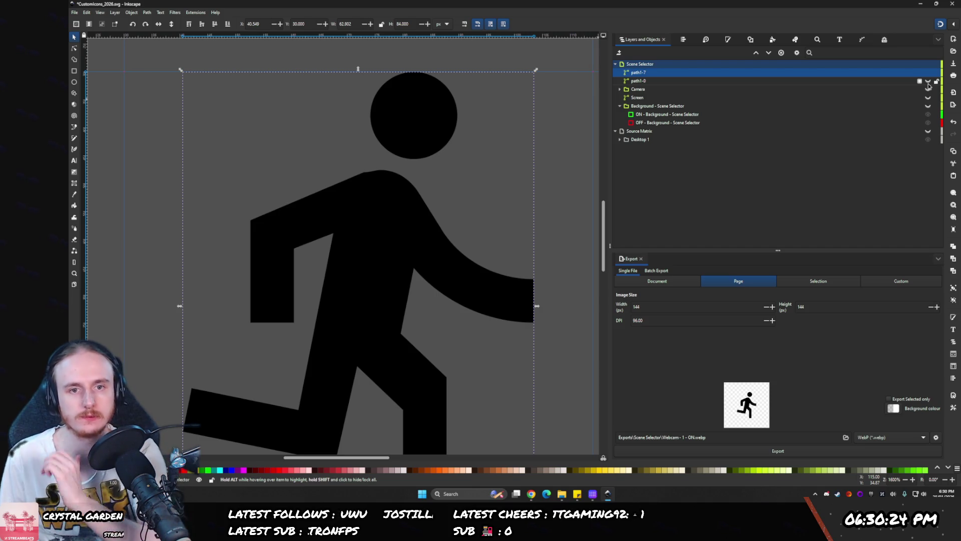
{"action": "left_click", "coordinate": [928, 83]}
{"action": "left_click", "coordinate": [928, 83]}
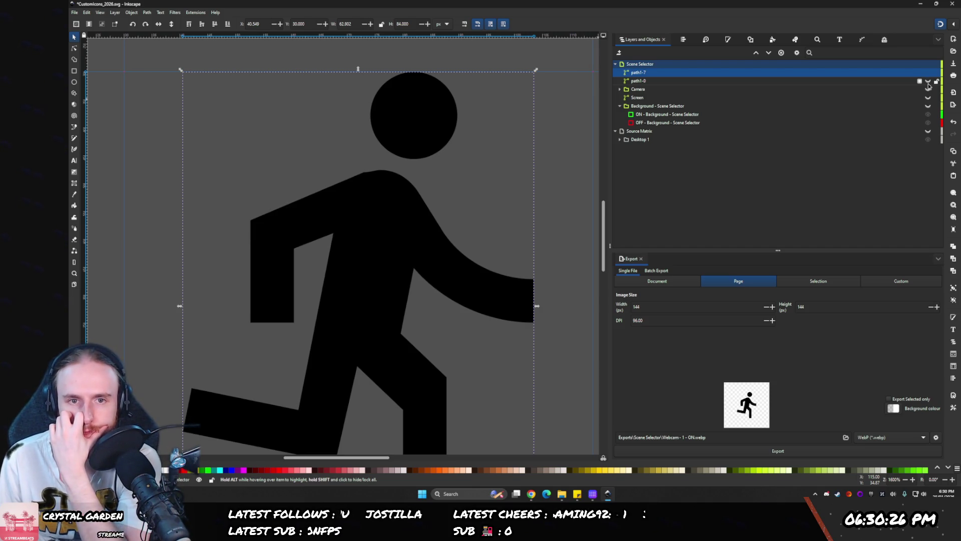
{"action": "left_click", "coordinate": [683, 40]}
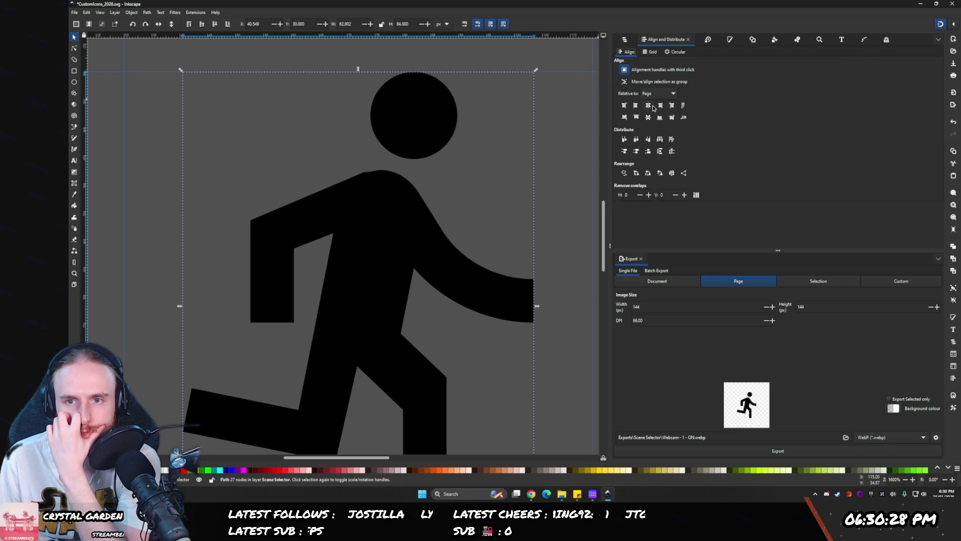
{"action": "left_click", "coordinate": [624, 40]}
{"action": "left_click", "coordinate": [930, 81]}
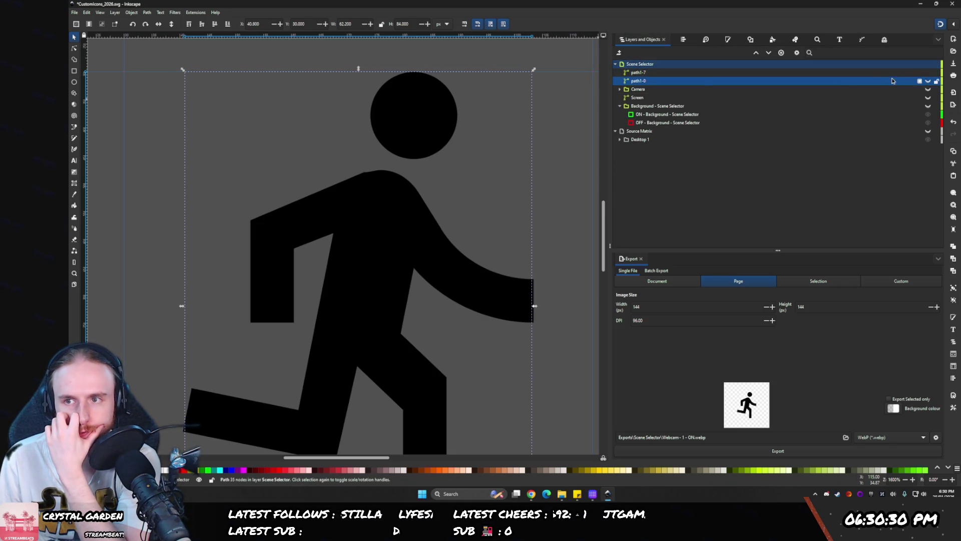
{"action": "left_click", "coordinate": [929, 72]}
{"action": "left_click", "coordinate": [928, 80]}
{"action": "left_click", "coordinate": [686, 40]}
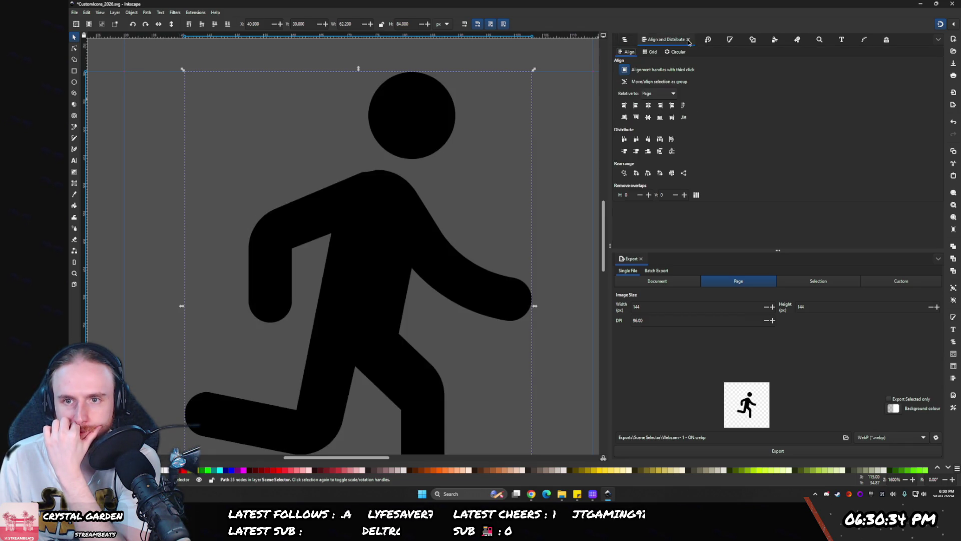
{"action": "left_click", "coordinate": [624, 39]}
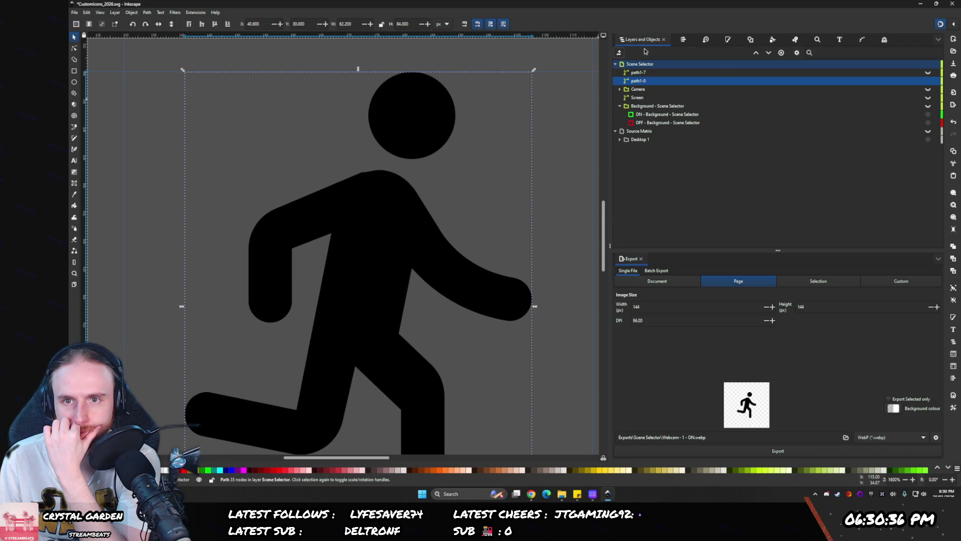
{"action": "left_click", "coordinate": [928, 73]}
{"action": "left_click", "coordinate": [928, 80]}
- Keep comparing the runner outlines, finally hiding the rounded path1-0 version
{"action": "scroll", "coordinate": [473, 262], "scroll_direction": "down", "scroll_amount": 2}
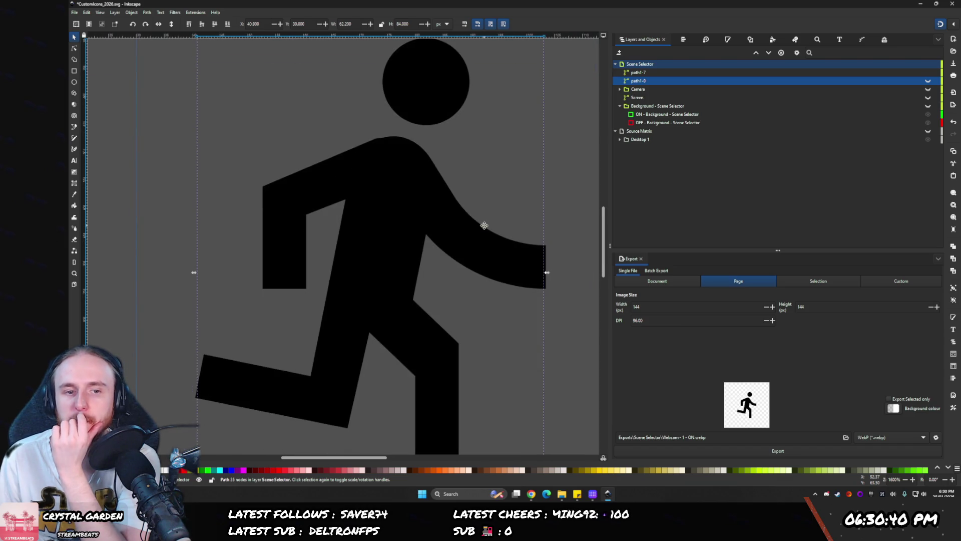
{"action": "scroll", "coordinate": [482, 225], "scroll_direction": "right", "scroll_amount": 1}
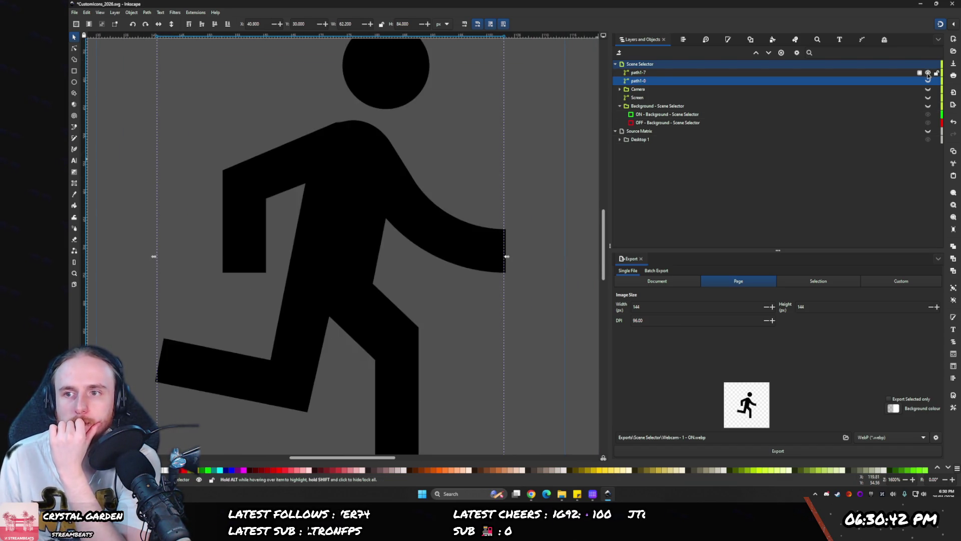
{"action": "left_click", "coordinate": [929, 73]}
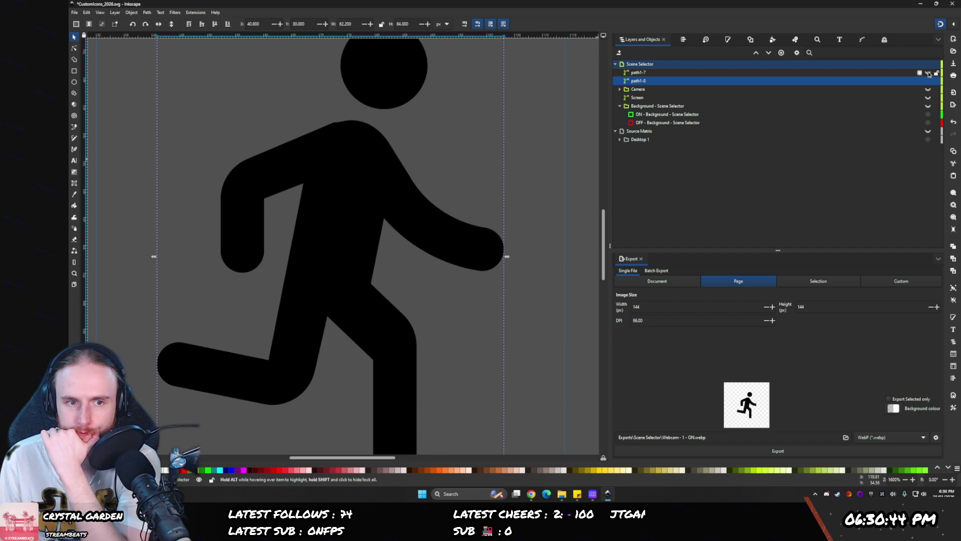
{"action": "left_click", "coordinate": [929, 73]}
{"action": "left_click", "coordinate": [929, 81]}
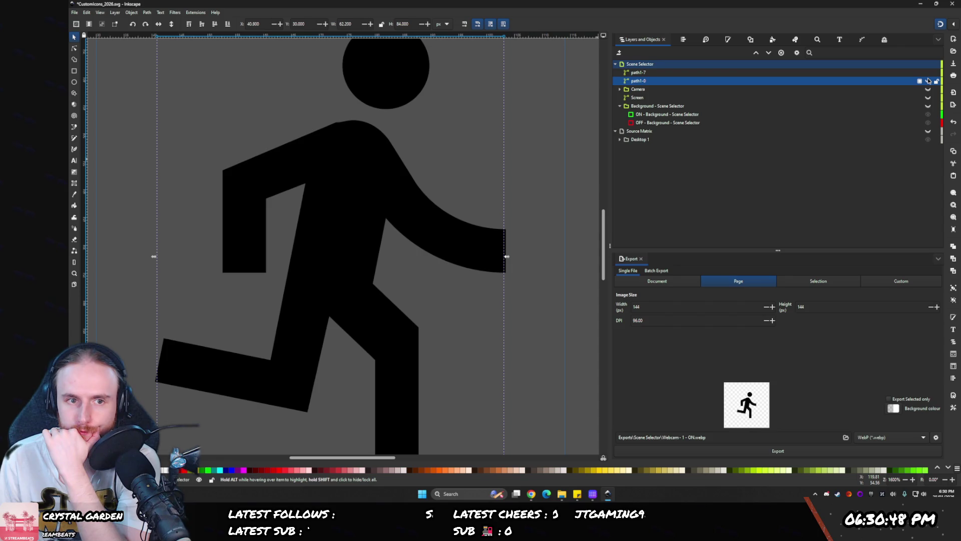
{"action": "left_click_drag", "start_coordinate": [270, 209], "coordinate": [340, 230]}
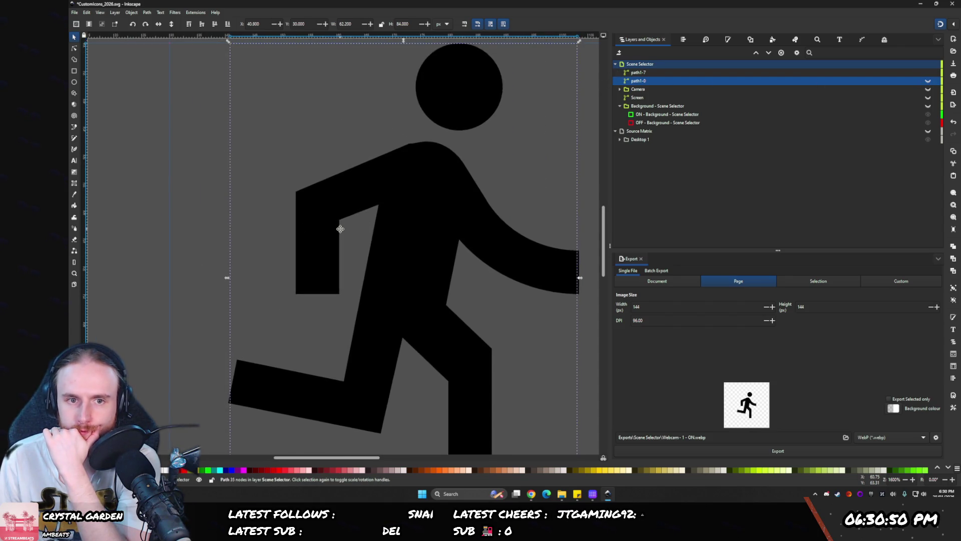
{"action": "left_click", "coordinate": [928, 73]}
{"action": "left_click", "coordinate": [929, 80]}
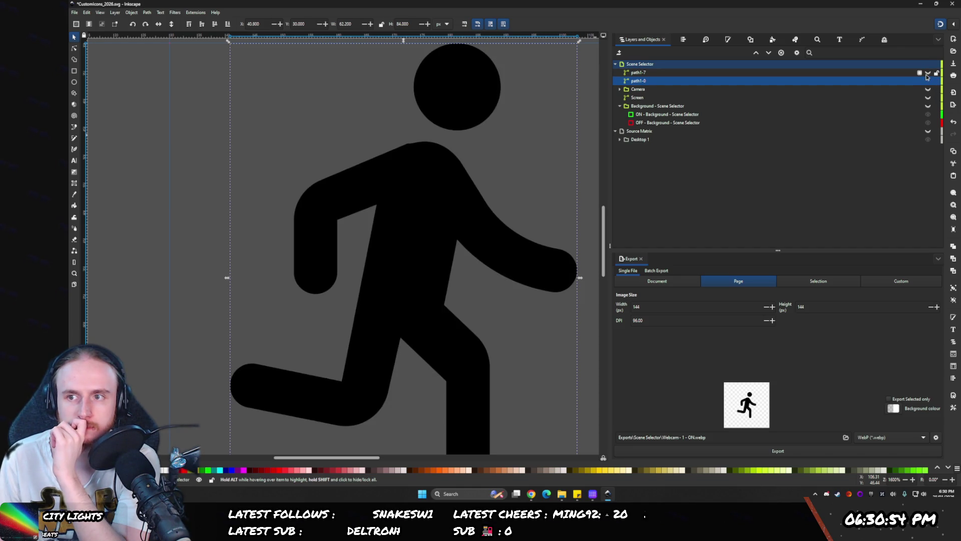
{"action": "left_click", "coordinate": [929, 72]}
{"action": "left_click", "coordinate": [929, 81]}
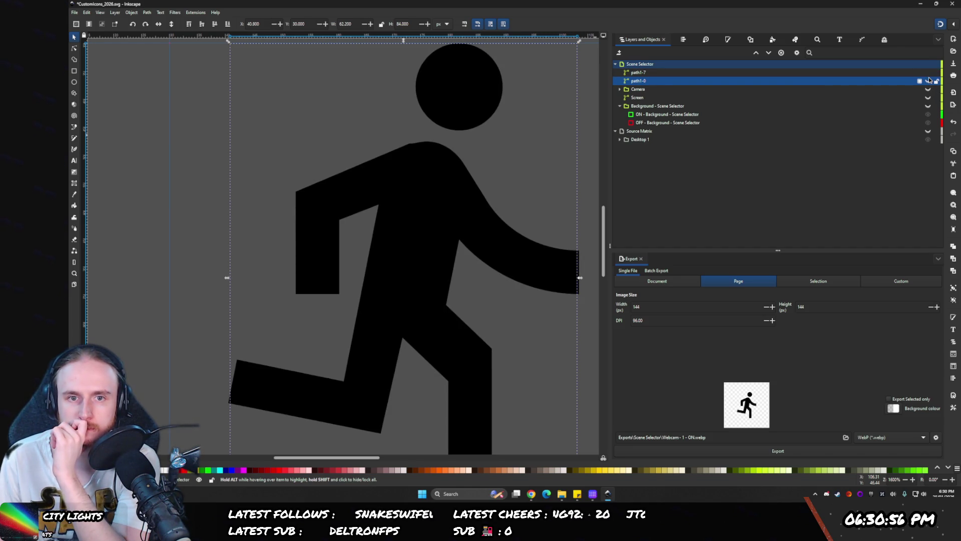
{"action": "left_click", "coordinate": [928, 81]}
{"action": "left_click", "coordinate": [929, 90]}
{"action": "left_click", "coordinate": [928, 91]}
{"action": "left_click", "coordinate": [928, 82]}
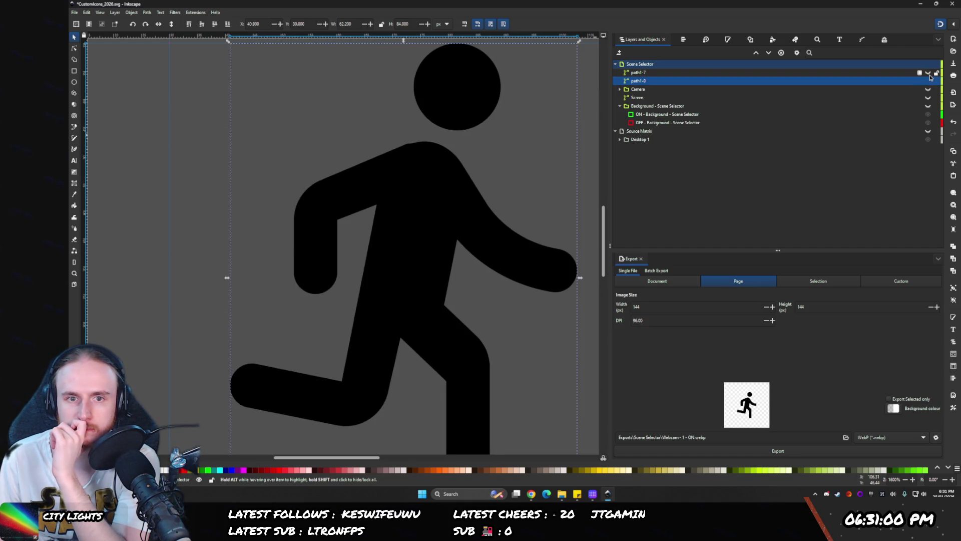
{"action": "left_click", "coordinate": [928, 81]}
{"action": "left_click", "coordinate": [928, 81]}
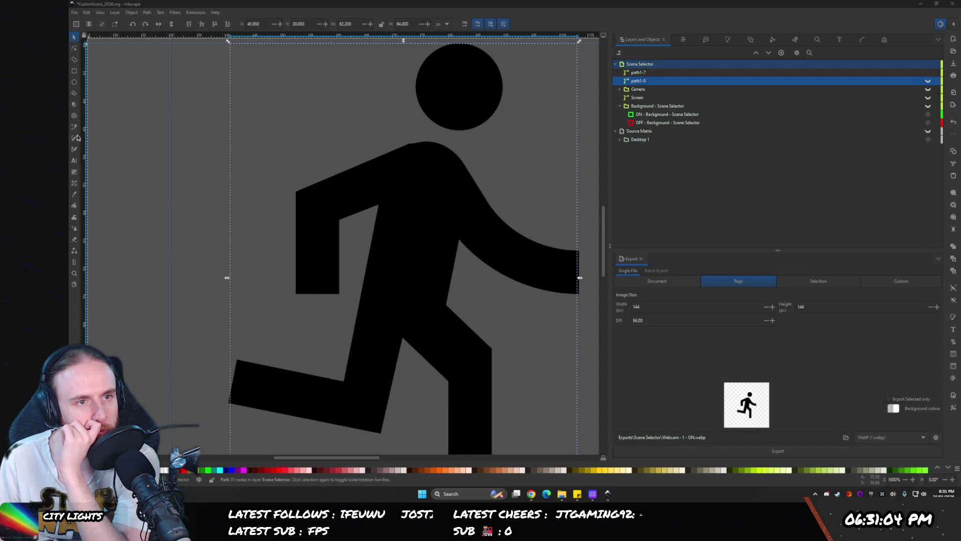
- Try smoothing and straightening the runner's arm node, then revert to straight edges
{"action": "left_click", "coordinate": [74, 48]}
{"action": "left_click", "coordinate": [300, 198]}
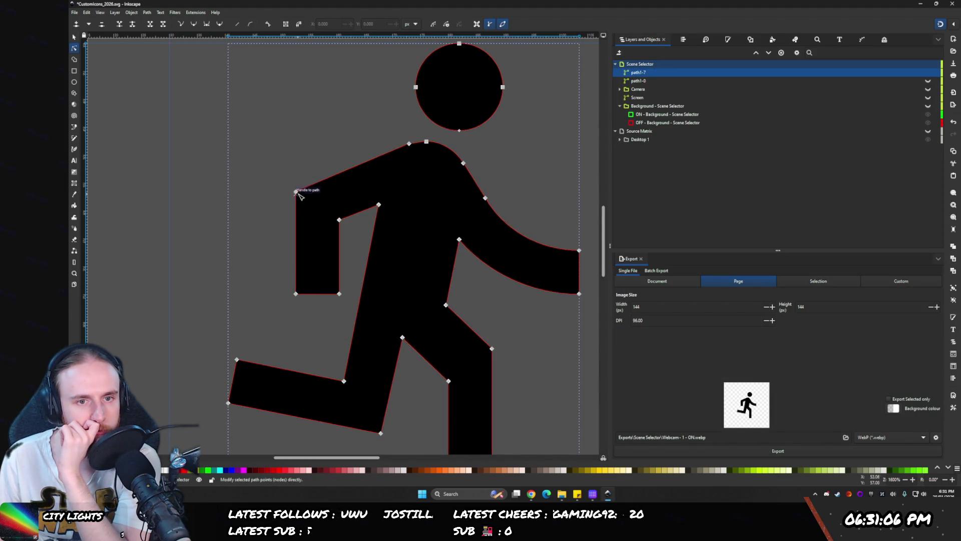
{"action": "left_click_drag", "start_coordinate": [296, 194], "coordinate": [313, 190]}
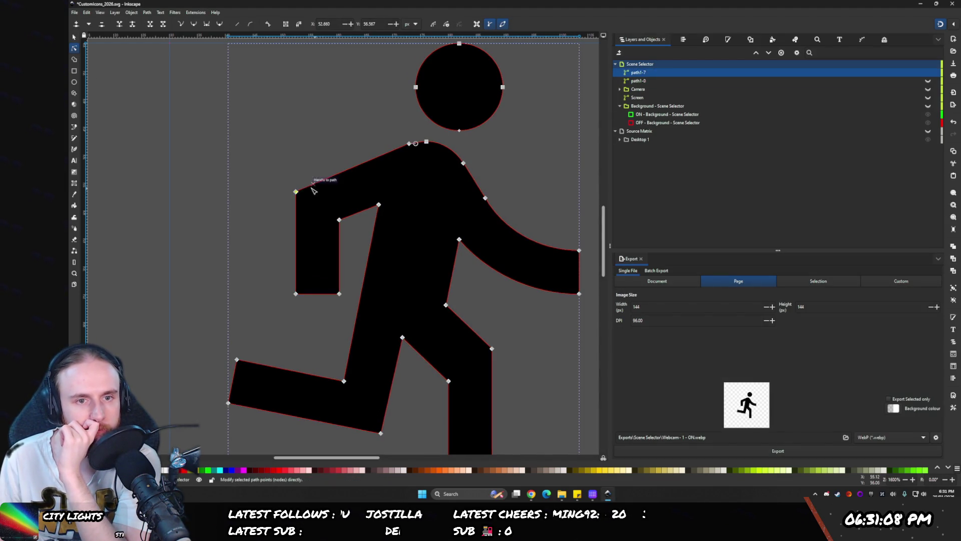
{"action": "left_click", "coordinate": [207, 25]}
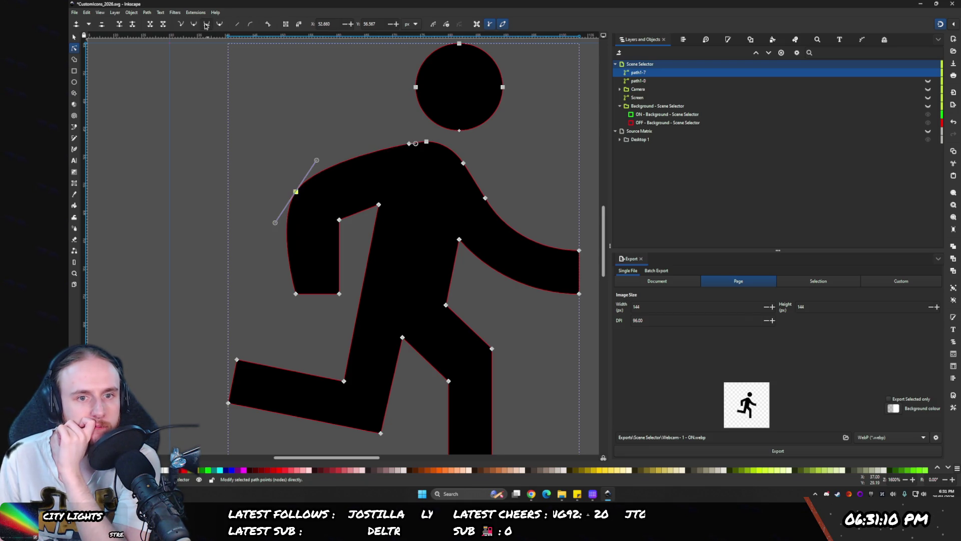
{"action": "left_click", "coordinate": [195, 25]}
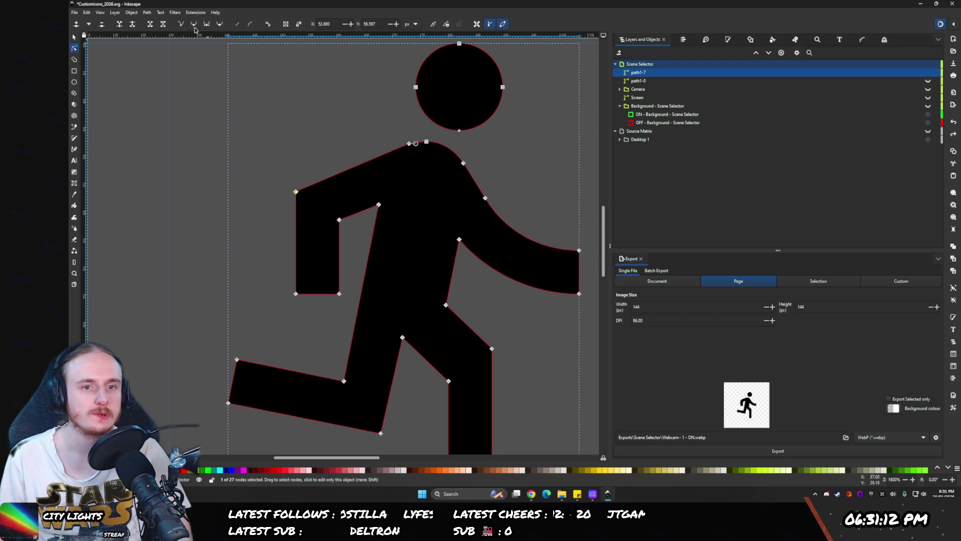
{"action": "left_click", "coordinate": [237, 25]}
{"action": "key", "text": "ctrl+z"}
{"action": "left_click", "coordinate": [239, 25]}
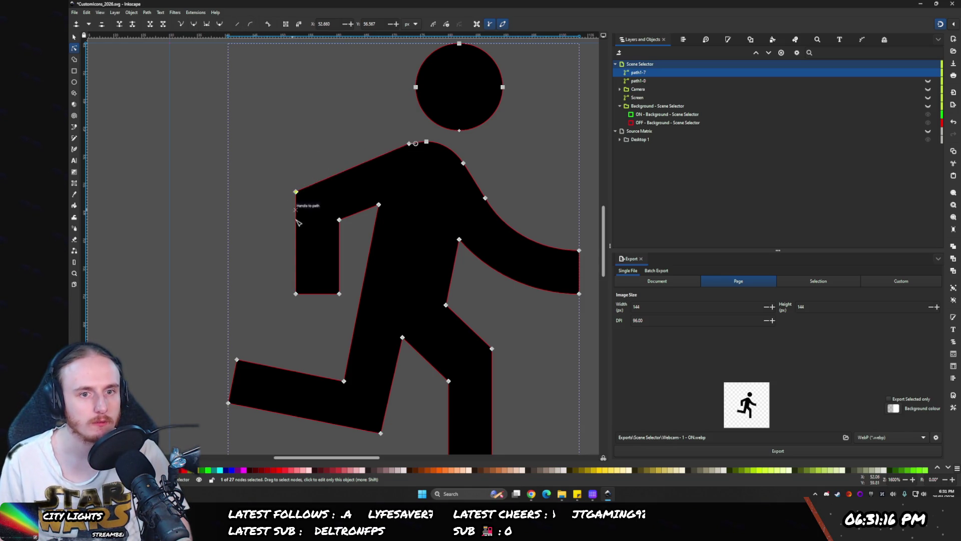
{"action": "mouse_move", "coordinate": [296, 192]}
{"action": "left_mouse_down"}
{"action": "mouse_move", "coordinate": [324, 163]}
{"action": "mouse_move", "coordinate": [303, 183]}
{"action": "mouse_move", "coordinate": [310, 173]}
{"action": "left_mouse_up"}
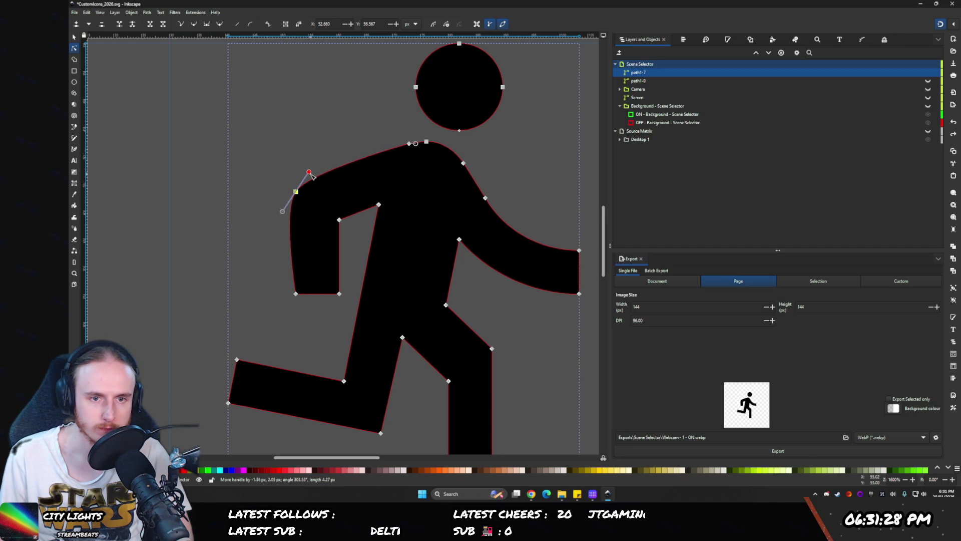
{"action": "key", "text": "ctrl+z"}
{"action": "key", "text": "ctrl+z"}
{"action": "key", "text": "ctrl+z"}
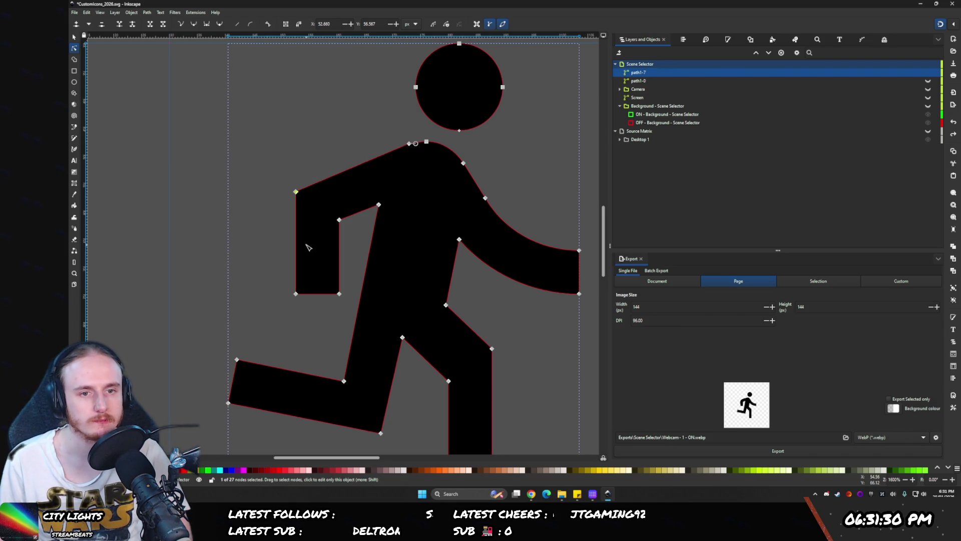
- Add nodes on path1-7's shoulder and arm edges and delete the shoulder corner node
{"action": "left_click", "coordinate": [643, 81]}
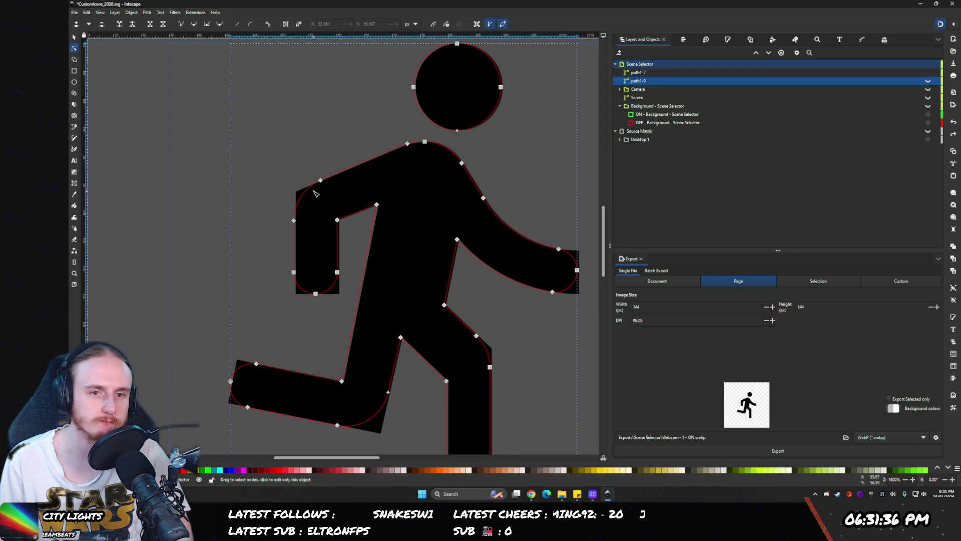
{"action": "left_click", "coordinate": [638, 73]}
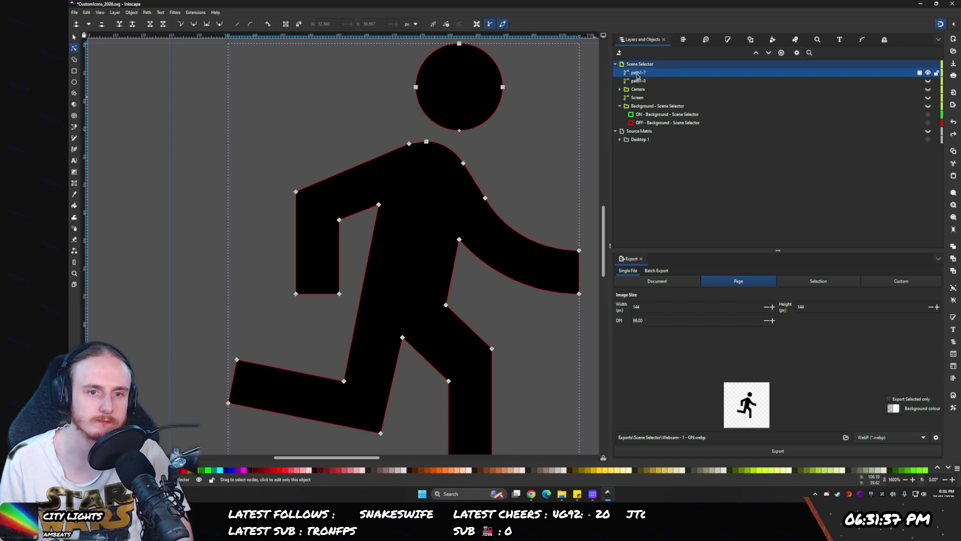
{"action": "double_click", "coordinate": [315, 183]}
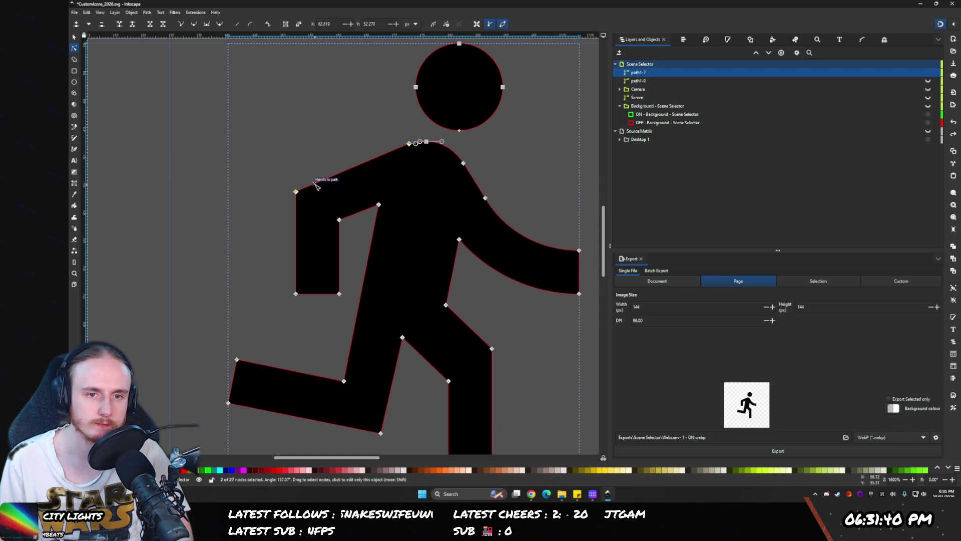
{"action": "double_click", "coordinate": [295, 214]}
{"action": "left_click_drag", "start_coordinate": [279, 175], "coordinate": [299, 201]}
{"action": "key", "text": "Delete"}
{"action": "left_click_drag", "start_coordinate": [276, 159], "coordinate": [321, 229]}
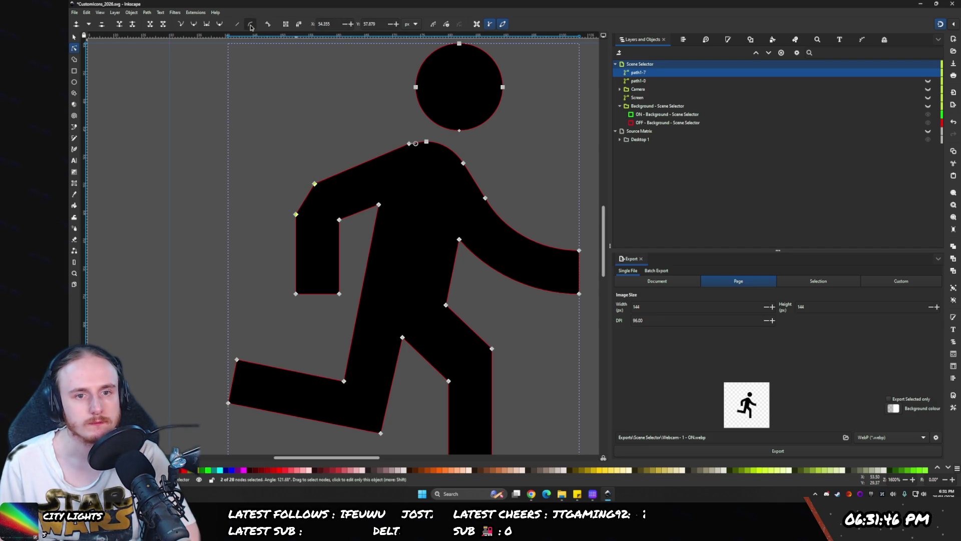
- Test Add Corners then undo it, delete the extra node, and raise the shoulder node into a sharp point
{"action": "left_click", "coordinate": [269, 24]}
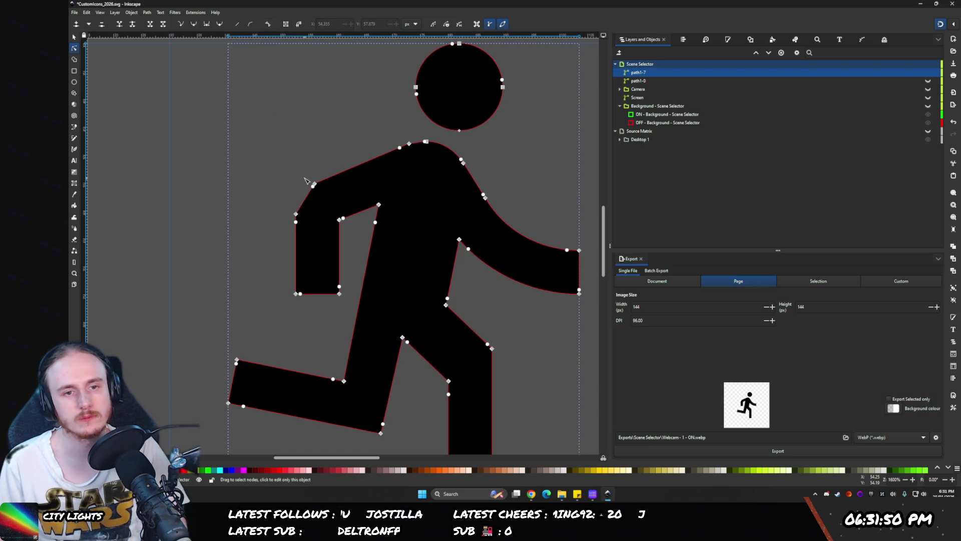
{"action": "key", "text": "ctrl+z"}
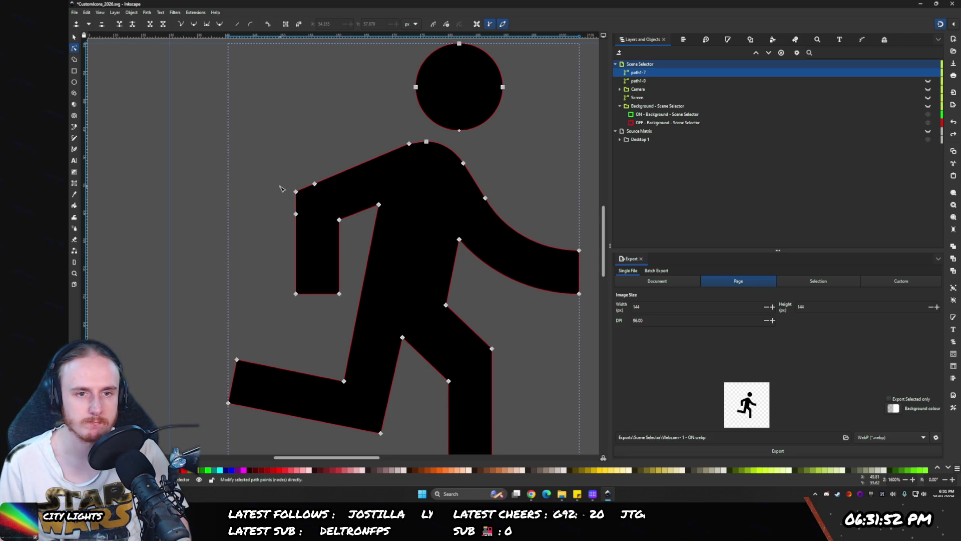
{"action": "left_click", "coordinate": [296, 191]}
{"action": "key", "text": "Delete"}
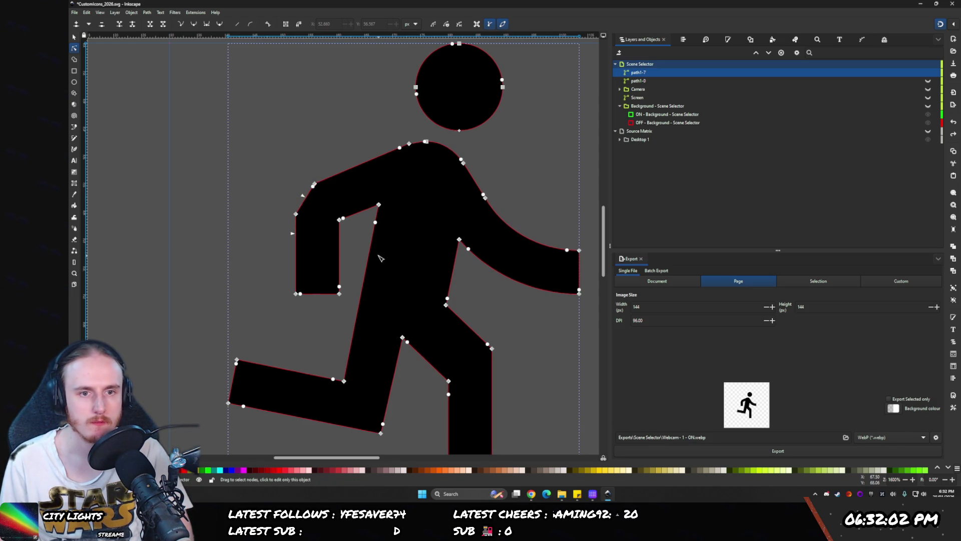
{"action": "left_click_drag", "start_coordinate": [297, 210], "coordinate": [297, 191]}
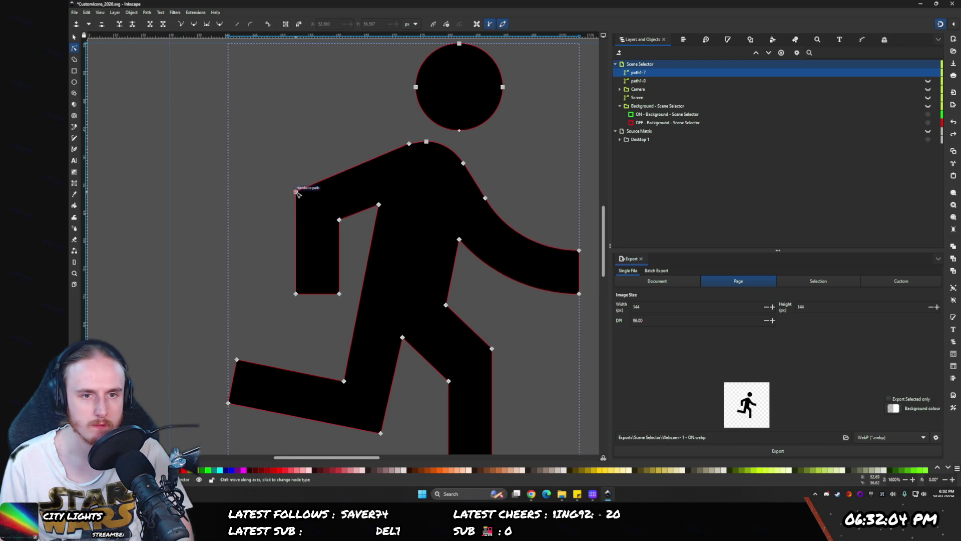
{"action": "left_click", "coordinate": [299, 24]}
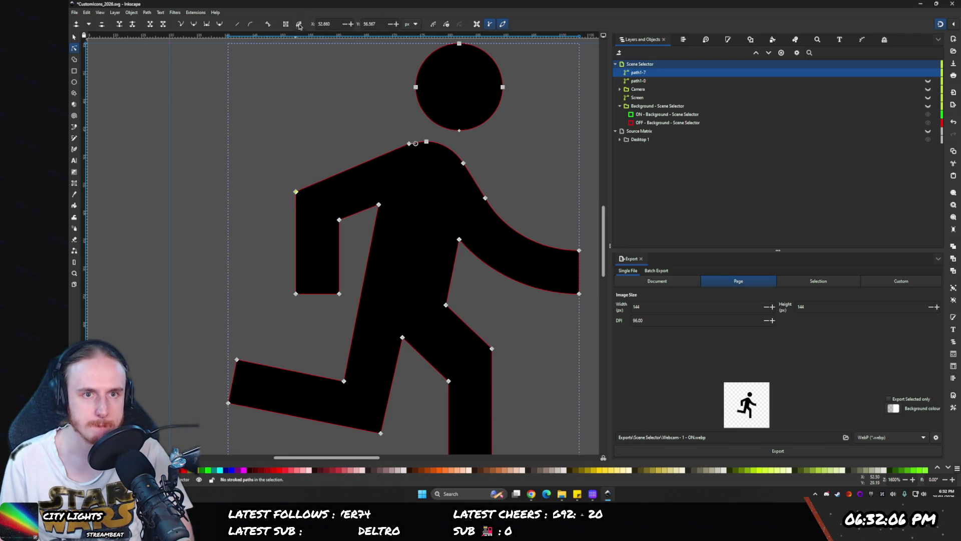
- Apply Fillet/Chamfer and round the shoulder corner, undoing a trial arm fillet
{"action": "left_click", "coordinate": [268, 22]}
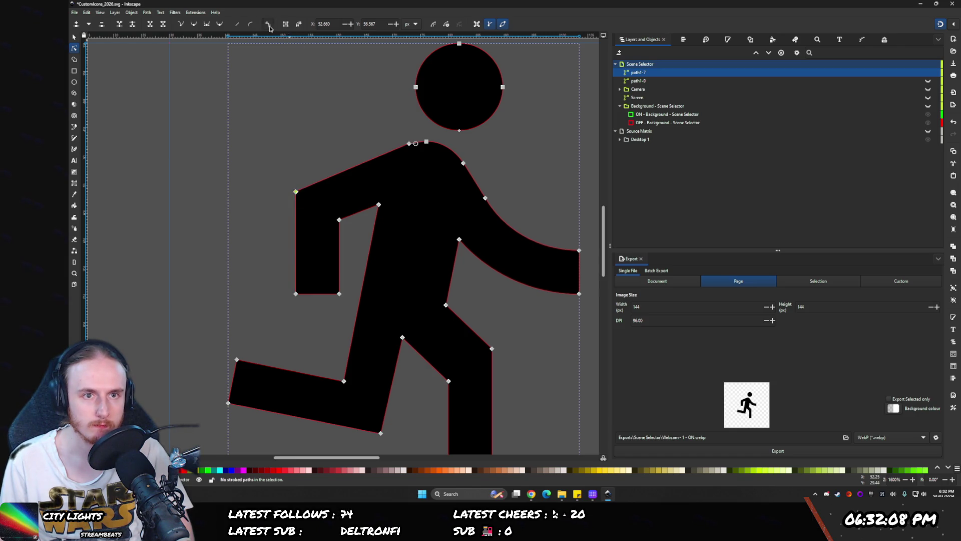
{"action": "left_click_drag", "start_coordinate": [296, 193], "coordinate": [296, 218]}
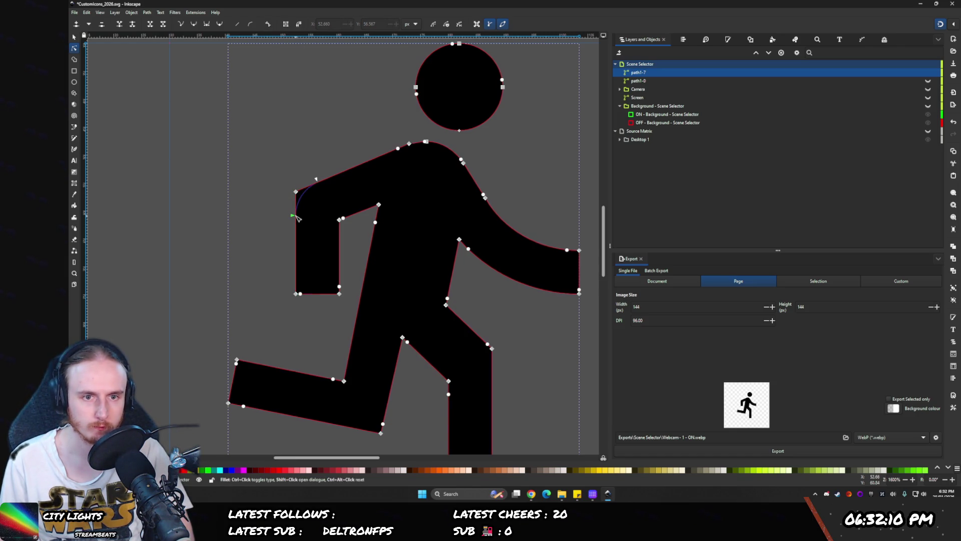
{"action": "left_click", "coordinate": [340, 220]}
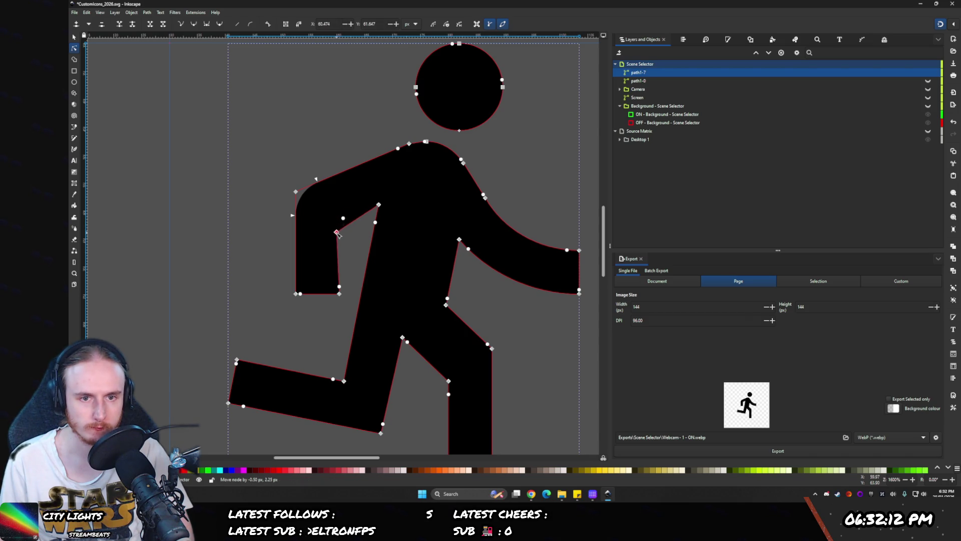
{"action": "left_click_drag", "start_coordinate": [342, 233], "coordinate": [343, 239]}
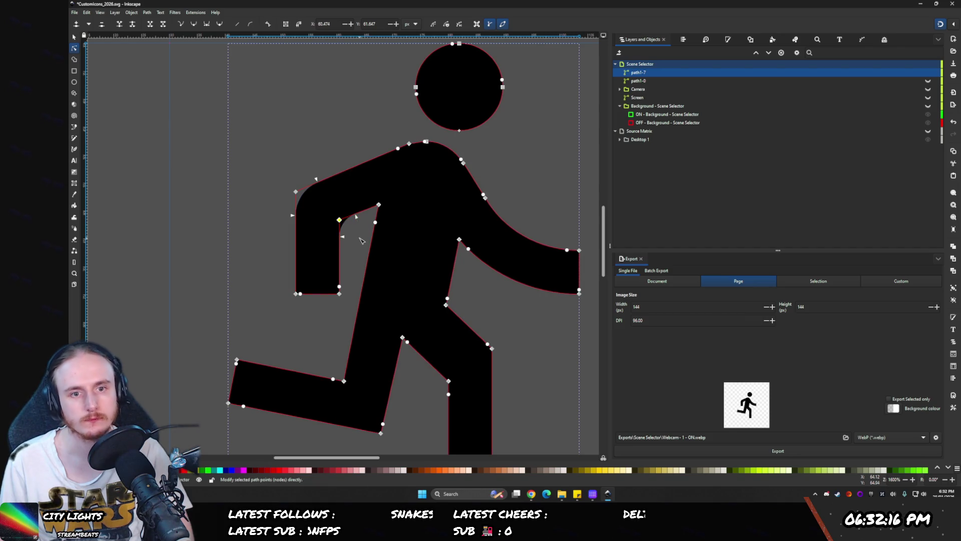
{"action": "scroll", "coordinate": [296, 265], "scroll_direction": "right", "scroll_amount": 4}
{"action": "key", "text": "ctrl+z"}
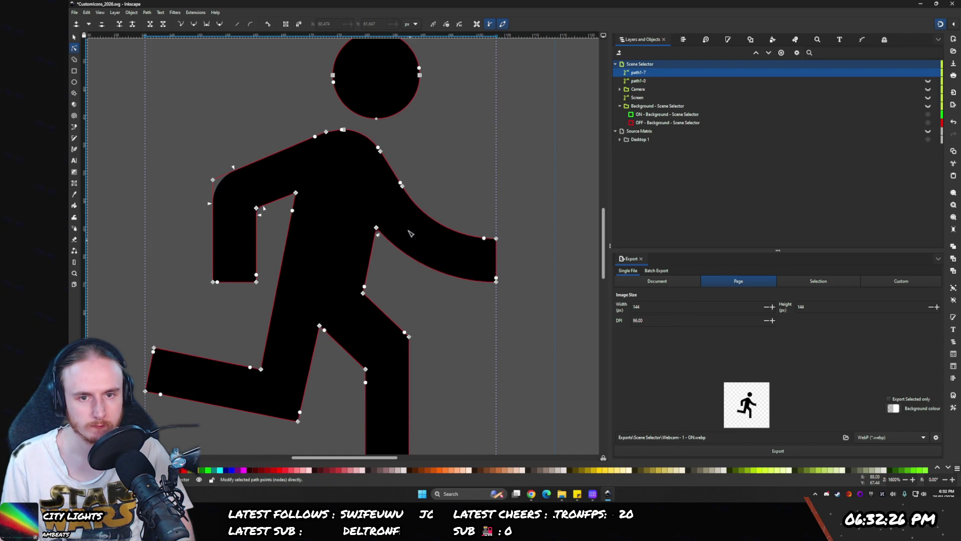
- Preview the shape and round the corner under the rear leg's knee
{"action": "left_click", "coordinate": [389, 274]}
{"action": "scroll", "coordinate": [431, 328], "scroll_direction": "down", "scroll_amount": 3}
{"action": "left_click", "coordinate": [407, 300]}
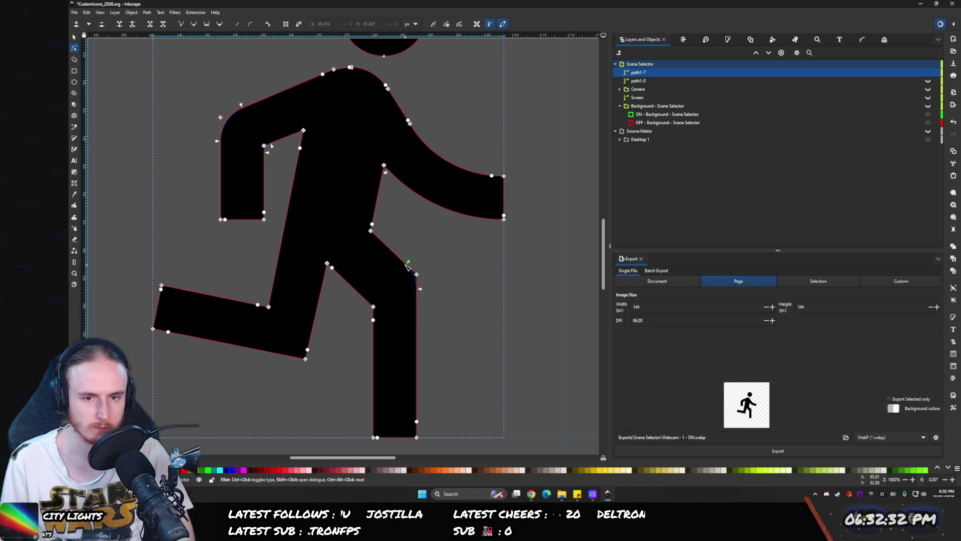
{"action": "left_click", "coordinate": [423, 268]}
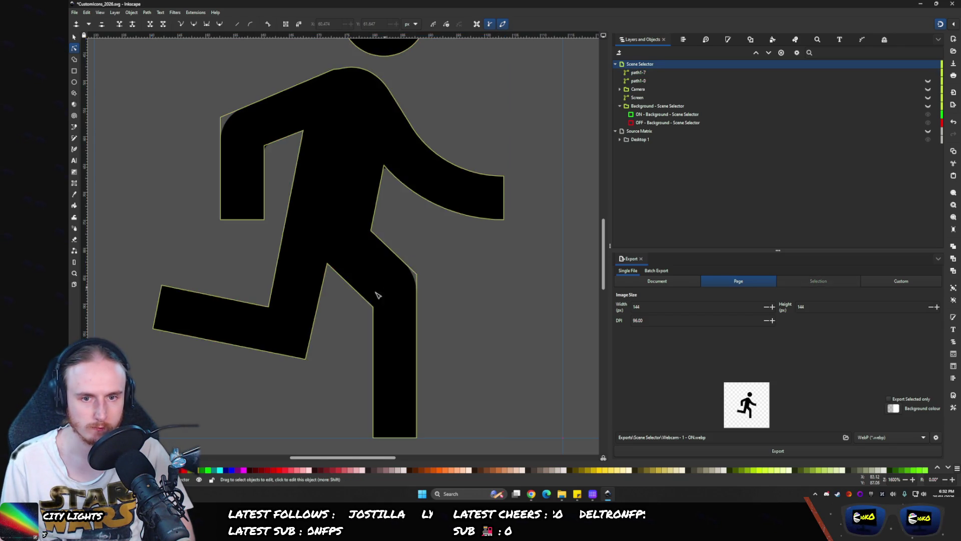
{"action": "left_click", "coordinate": [386, 300]}
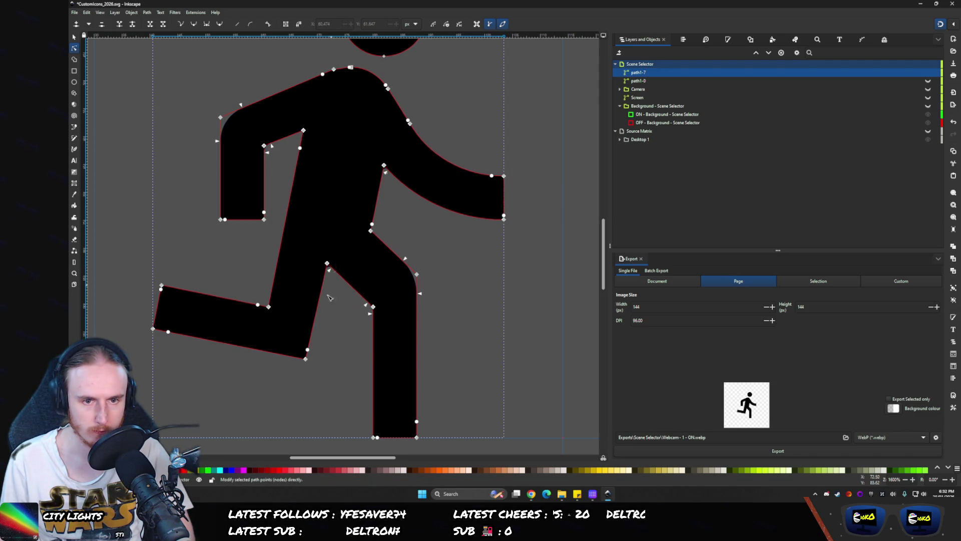
{"action": "left_click_drag", "start_coordinate": [311, 354], "coordinate": [317, 341]}
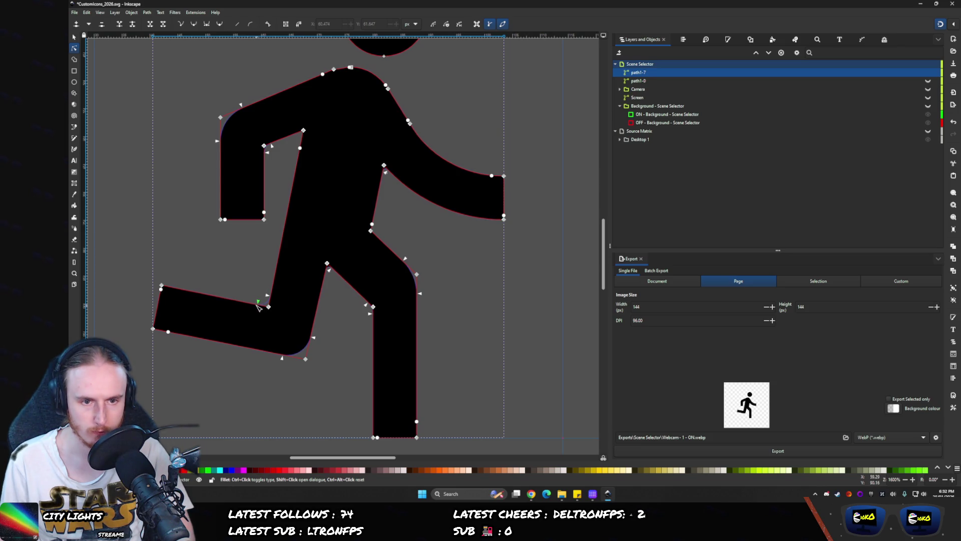
{"action": "left_click", "coordinate": [328, 361]}
{"action": "scroll", "coordinate": [327, 363], "scroll_direction": "down", "scroll_amount": 4}
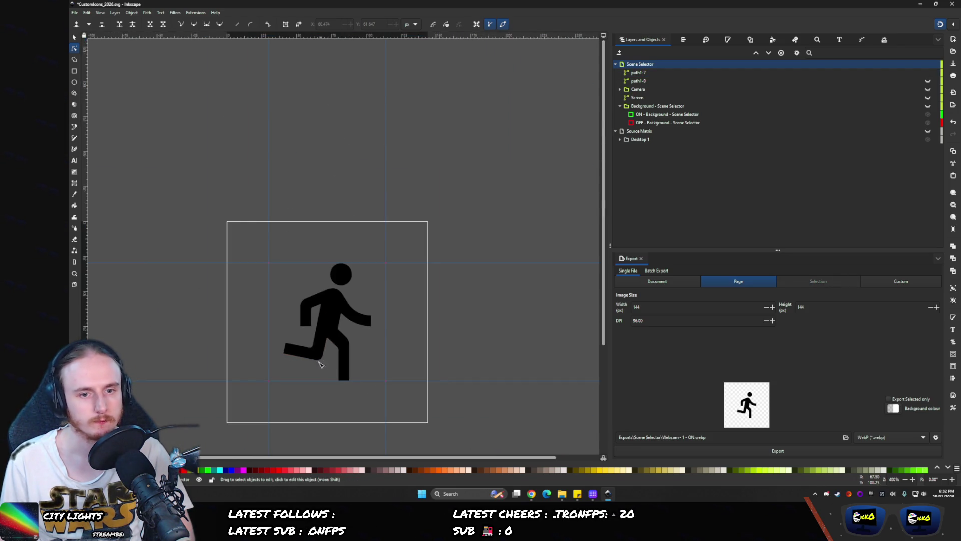
- Zoom in and delete the stray shoulder node on path1-7, then check the neck curve
{"action": "scroll", "coordinate": [258, 393], "scroll_direction": "up", "scroll_amount": 3}
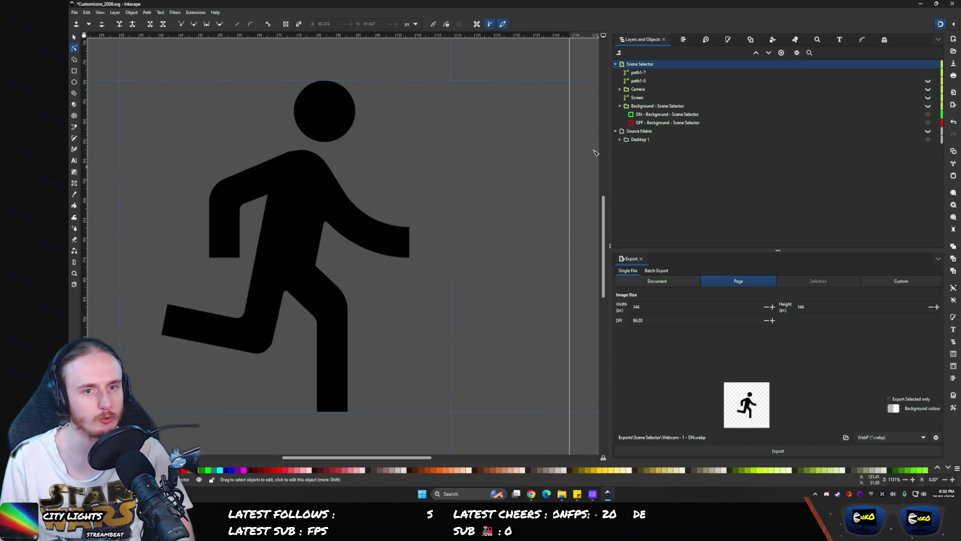
{"action": "scroll", "coordinate": [251, 149], "scroll_direction": "up", "scroll_amount": 4}
{"action": "left_click", "coordinate": [388, 194]}
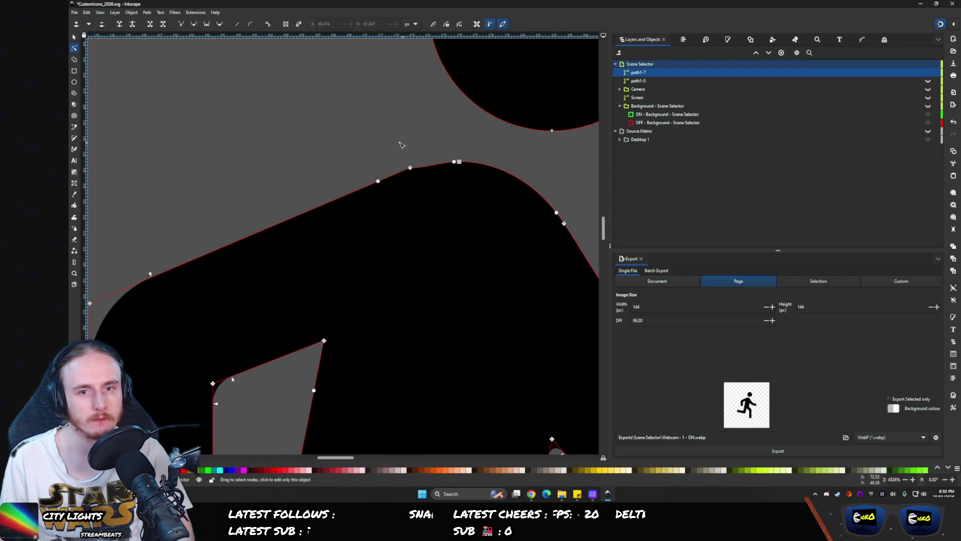
{"action": "key", "text": "Delete"}
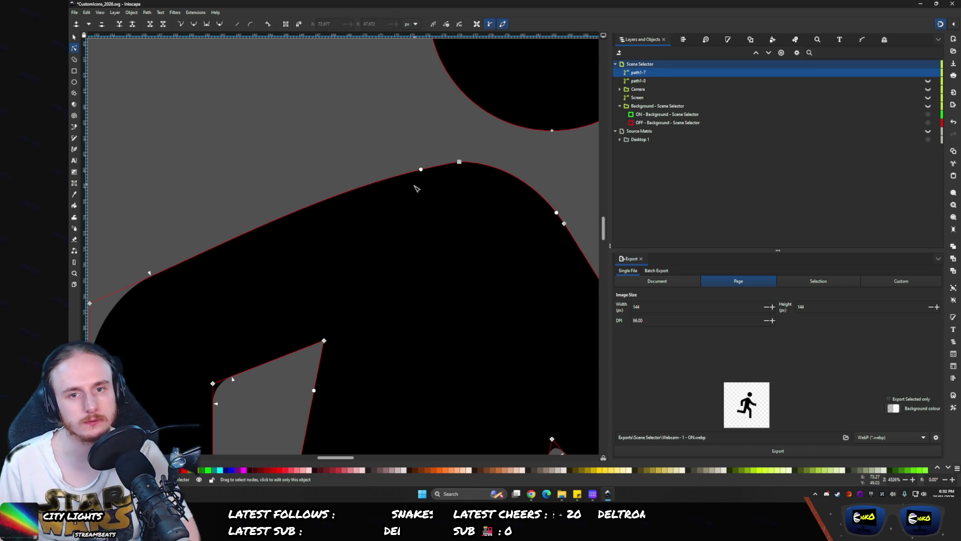
{"action": "left_click", "coordinate": [350, 107]}
{"action": "scroll", "coordinate": [350, 107], "scroll_direction": "down", "scroll_amount": 5}
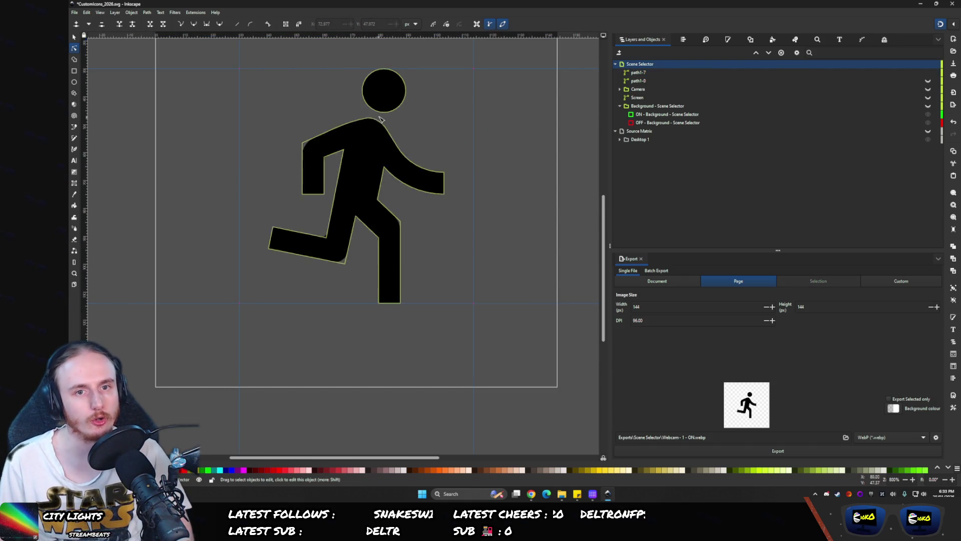
{"action": "scroll", "coordinate": [381, 119], "scroll_direction": "up", "scroll_amount": 7}
{"action": "left_click", "coordinate": [296, 236]}
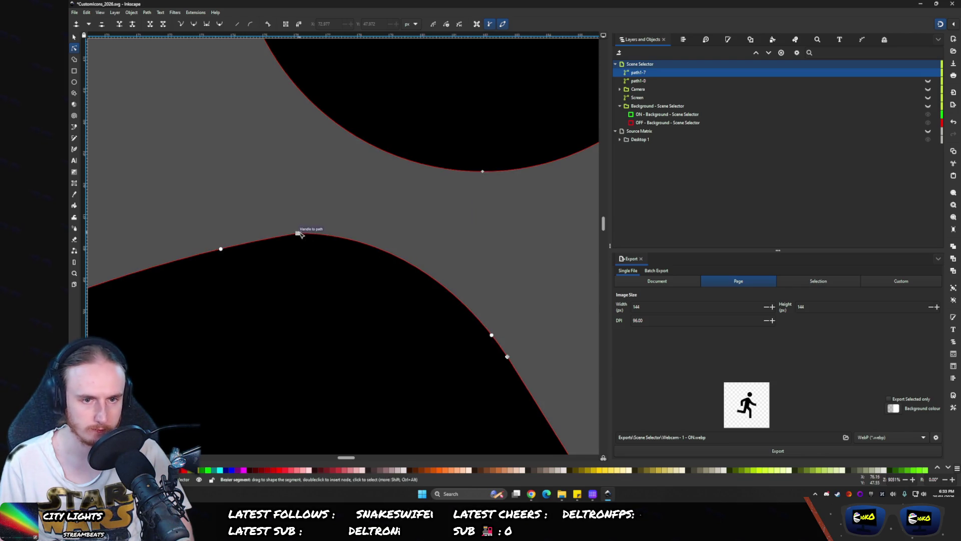